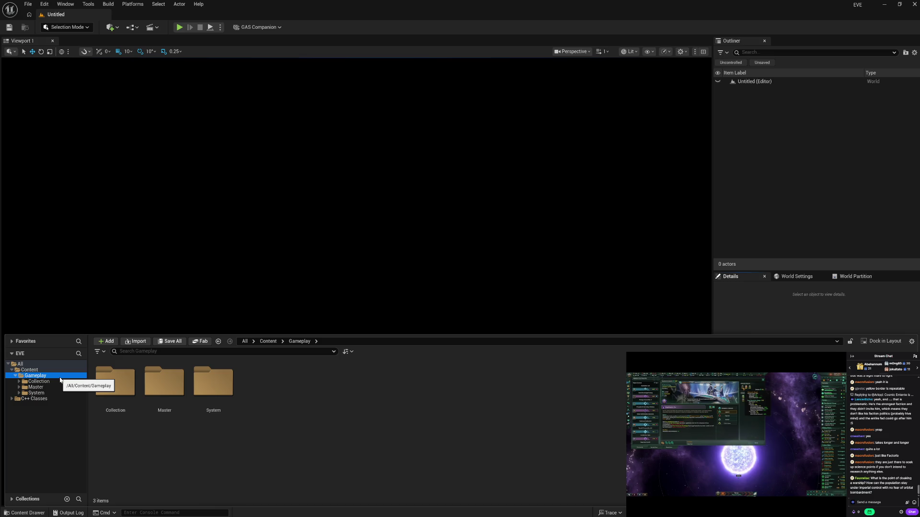
# - Step down the Gameplay folder tree from Collection to the Master folder
pyautogui.press('Down')
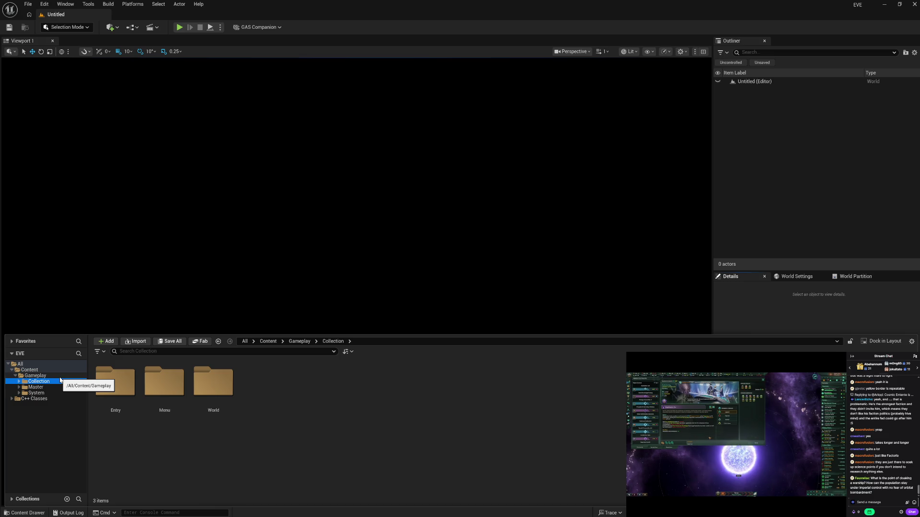
pyautogui.press('Down')
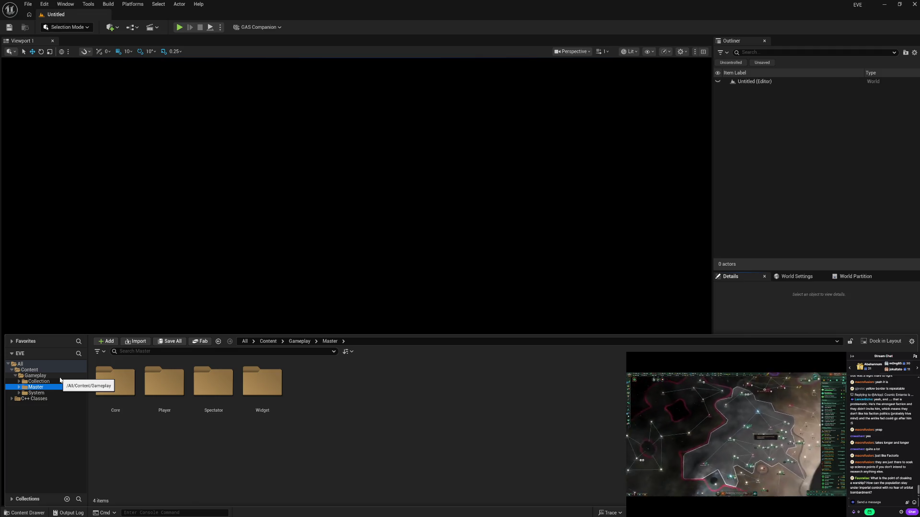
# - Switch back and forth among the Master, System and Collection folders in the Gameplay tree
pyautogui.click(48, 391)
pyautogui.click(48, 388)
pyautogui.click(49, 394)
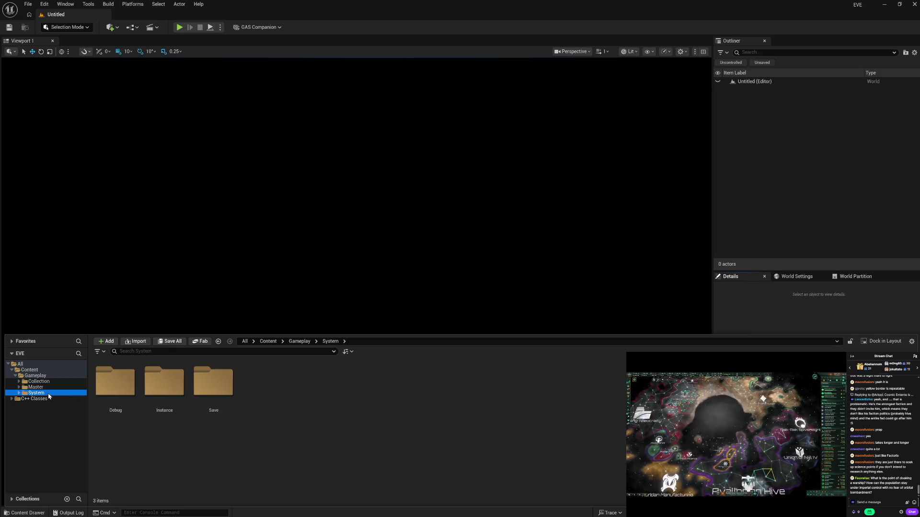
pyautogui.click(56, 387)
pyautogui.click(55, 393)
pyautogui.click(58, 388)
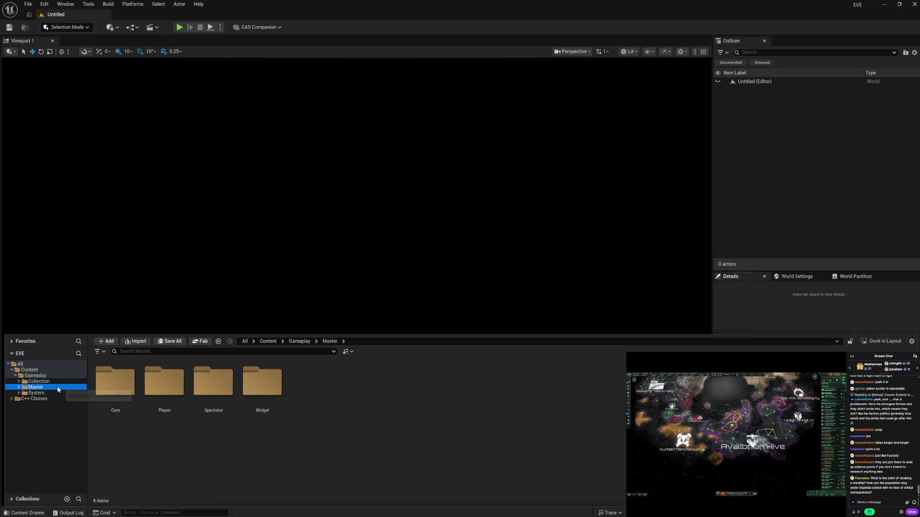
pyautogui.click(58, 382)
pyautogui.click(58, 388)
pyautogui.click(61, 382)
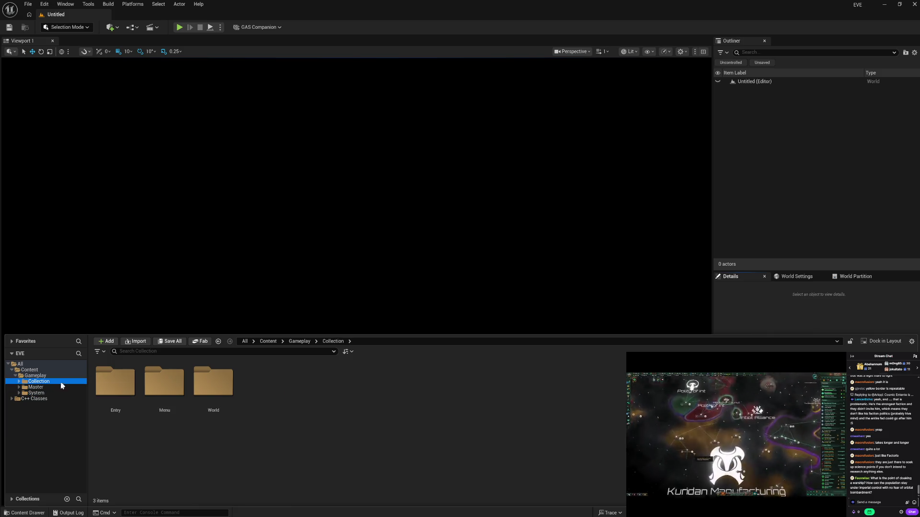
pyautogui.press('Down')
pyautogui.press('Down')
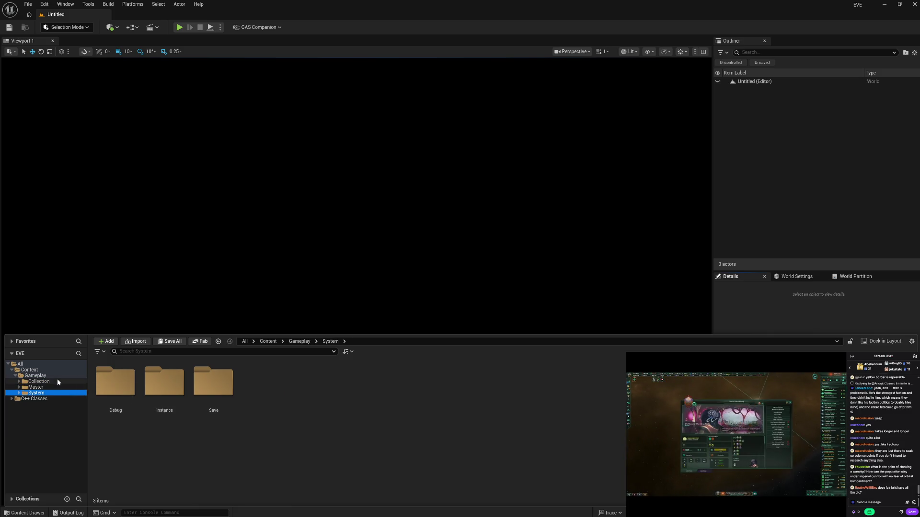
pyautogui.click(56, 379)
pyautogui.click(53, 387)
pyautogui.click(53, 392)
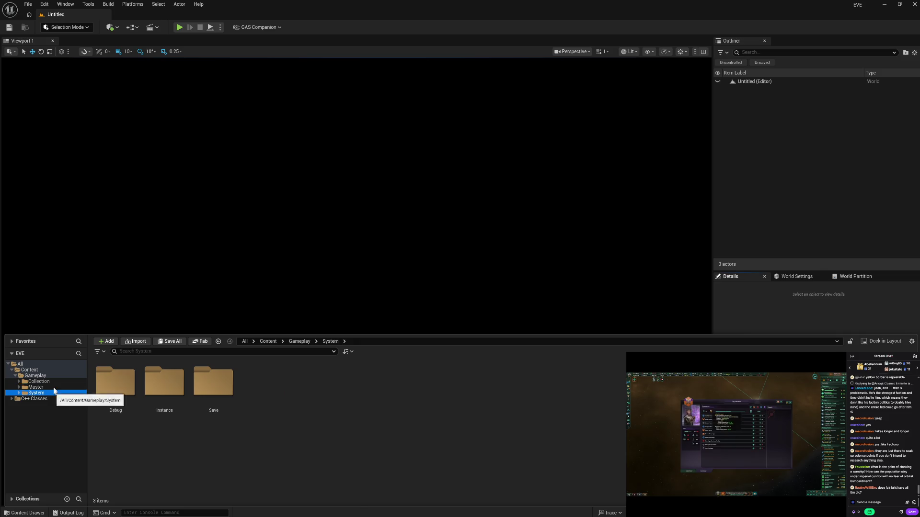
pyautogui.click(53, 387)
pyautogui.click(55, 381)
pyautogui.click(54, 387)
pyautogui.click(55, 393)
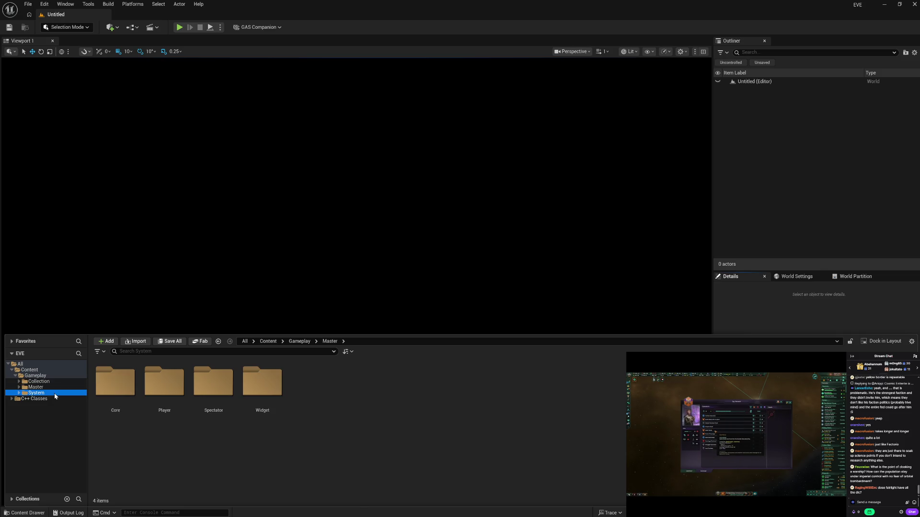
pyautogui.click(56, 387)
pyautogui.click(57, 381)
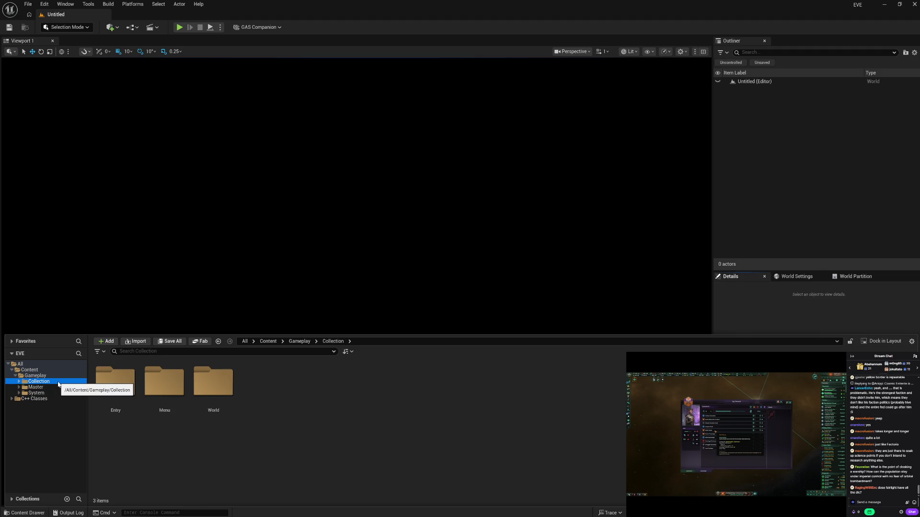
pyautogui.click(54, 387)
pyautogui.click(54, 393)
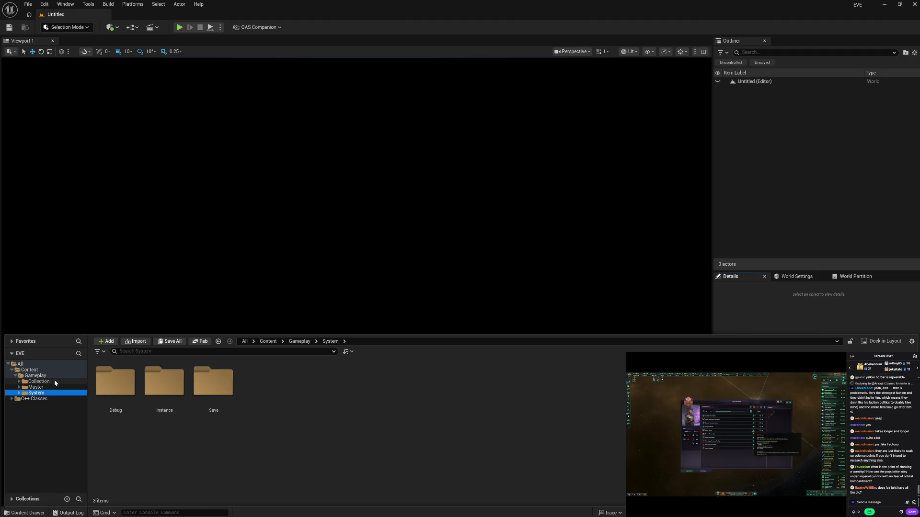
pyautogui.click(55, 382)
pyautogui.click(50, 387)
pyautogui.click(50, 393)
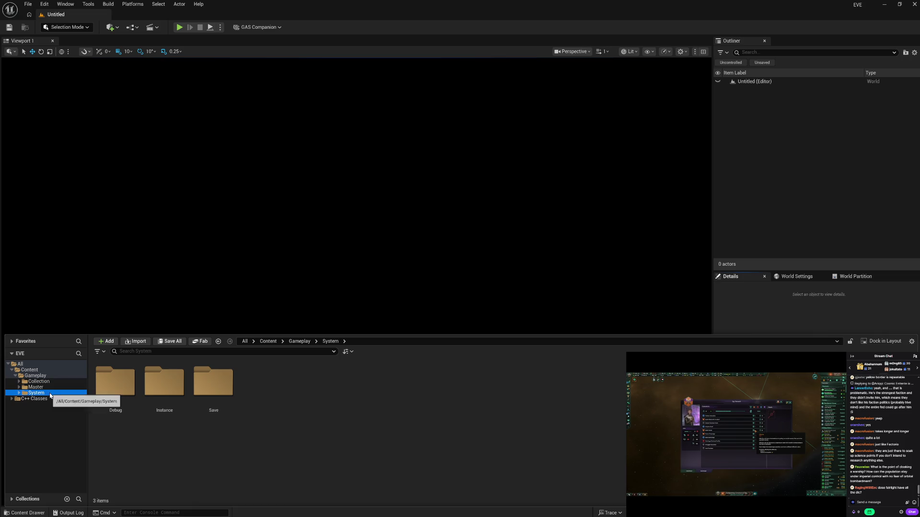
pyautogui.click(50, 381)
pyautogui.click(49, 387)
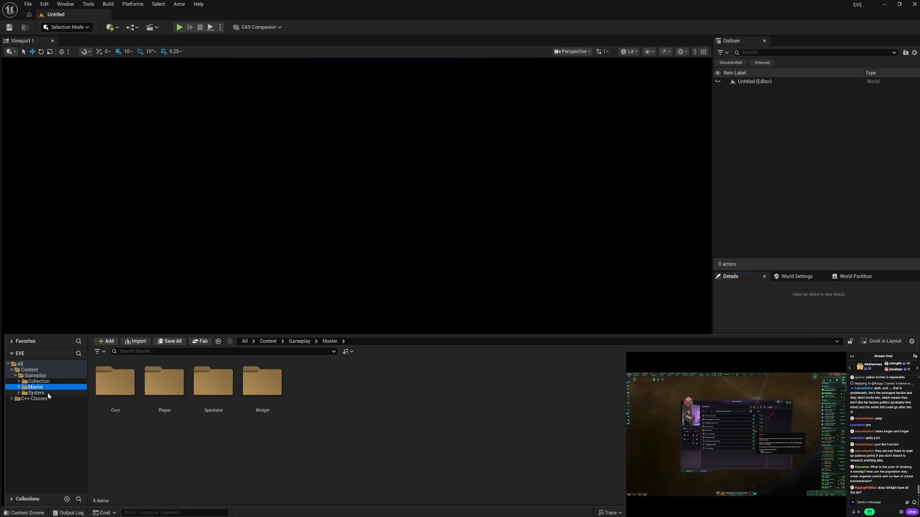
pyautogui.click(48, 393)
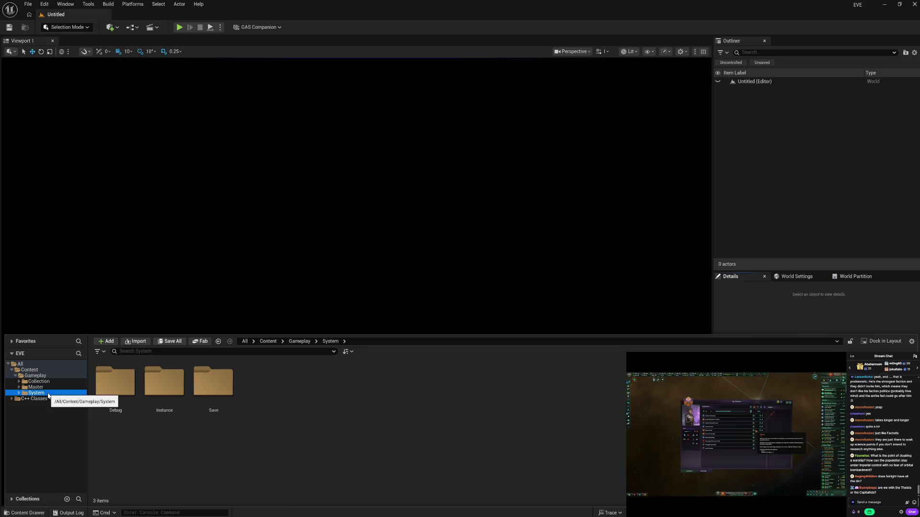
pyautogui.click(48, 382)
pyautogui.click(47, 388)
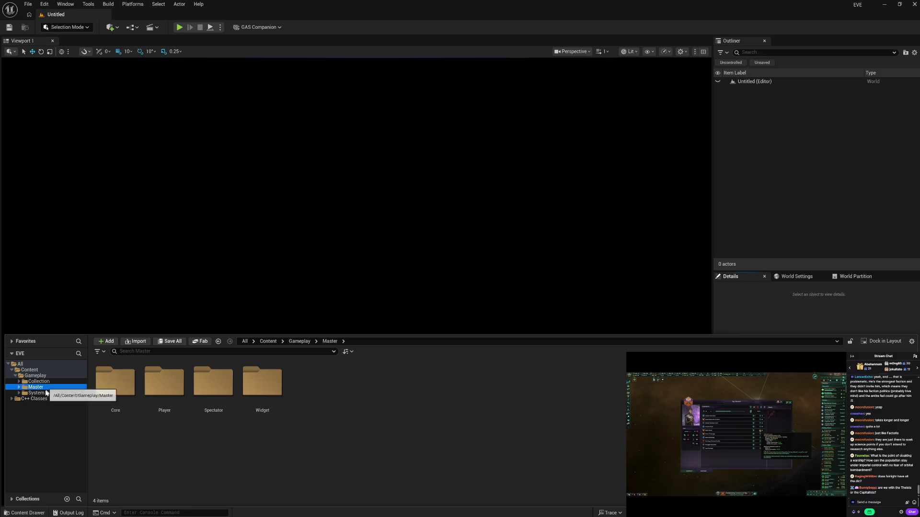
pyautogui.click(47, 393)
pyautogui.click(51, 383)
pyautogui.click(50, 393)
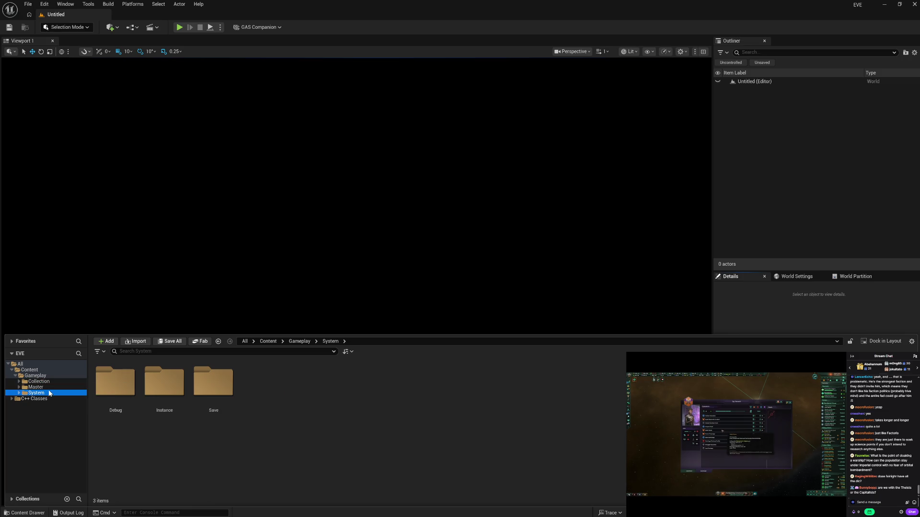
pyautogui.click(48, 388)
pyautogui.click(53, 383)
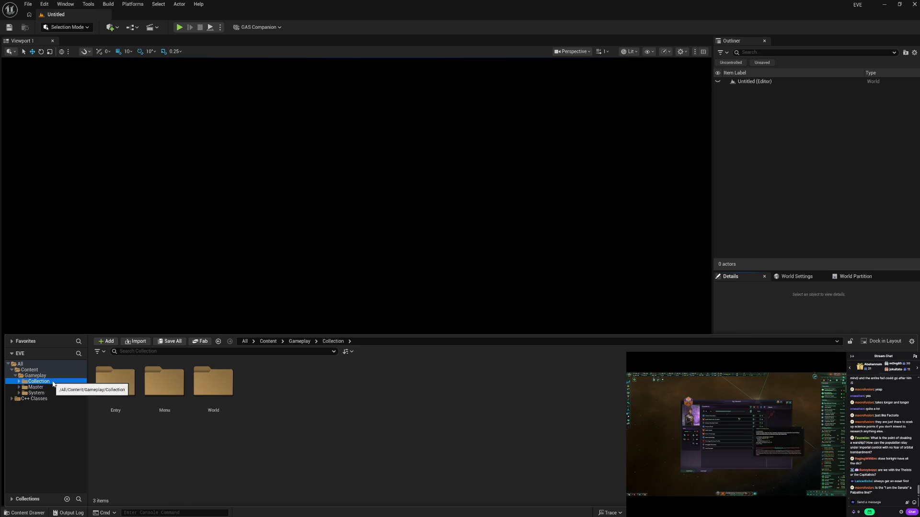
pyautogui.click(50, 388)
# - Select the System folder to list its Debug, Instance and Save subfolders
pyautogui.click(50, 392)
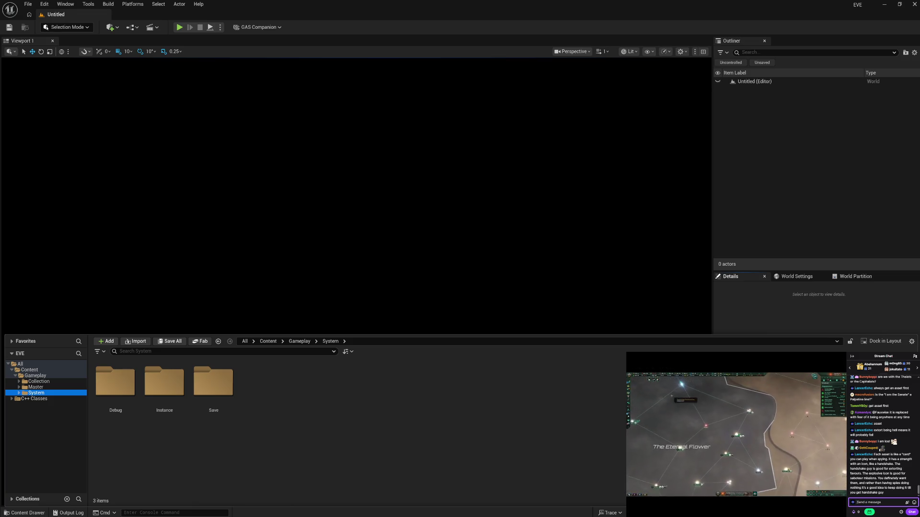
# - Close the EVE project editor and launch the MetaHuman project from the Launcher Library
pyautogui.click(913, 4)
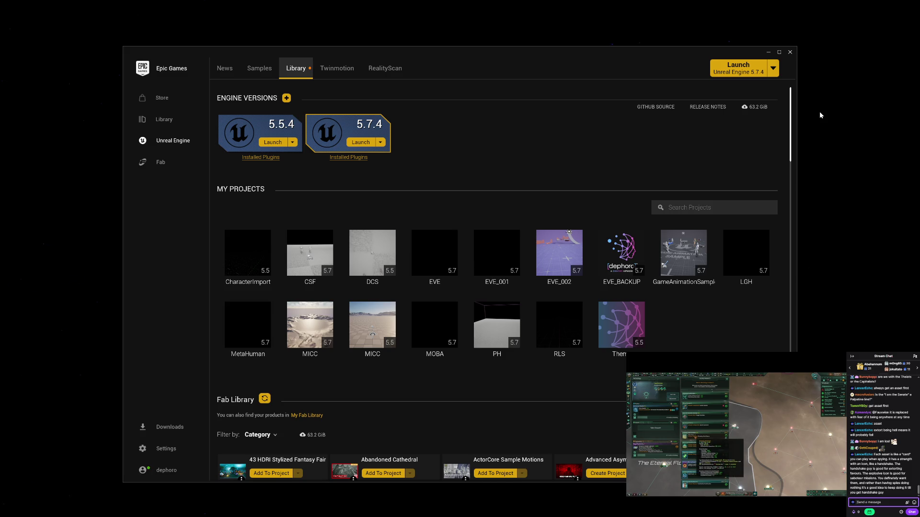
pyautogui.doubleClick(254, 330)
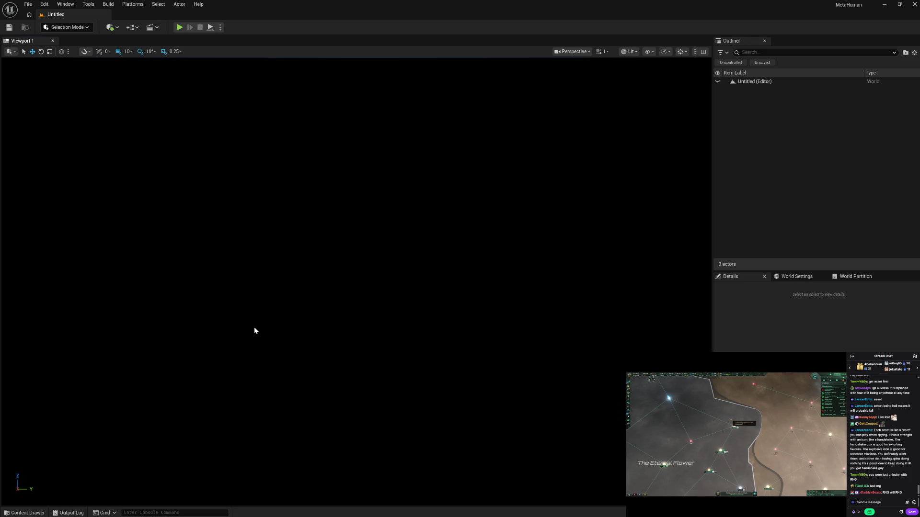
pyautogui.hotkey('ctrl', 'space')
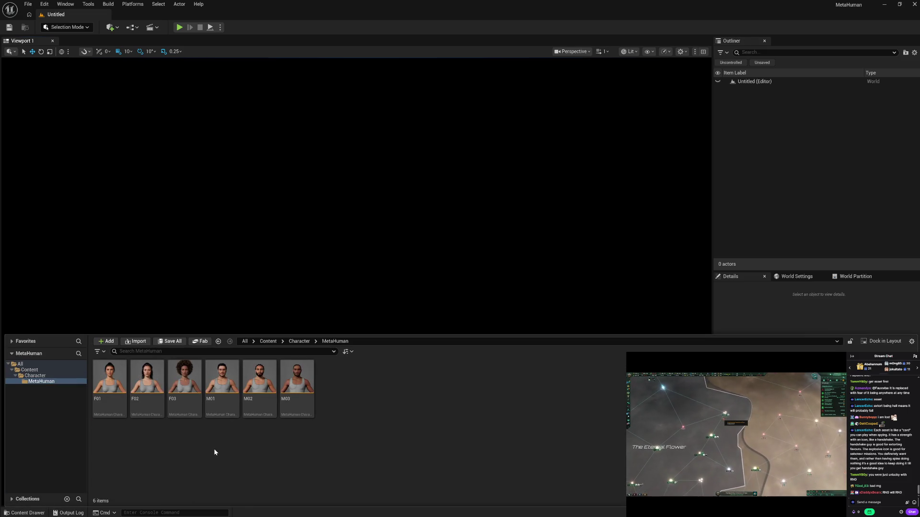
pyautogui.click(29, 369)
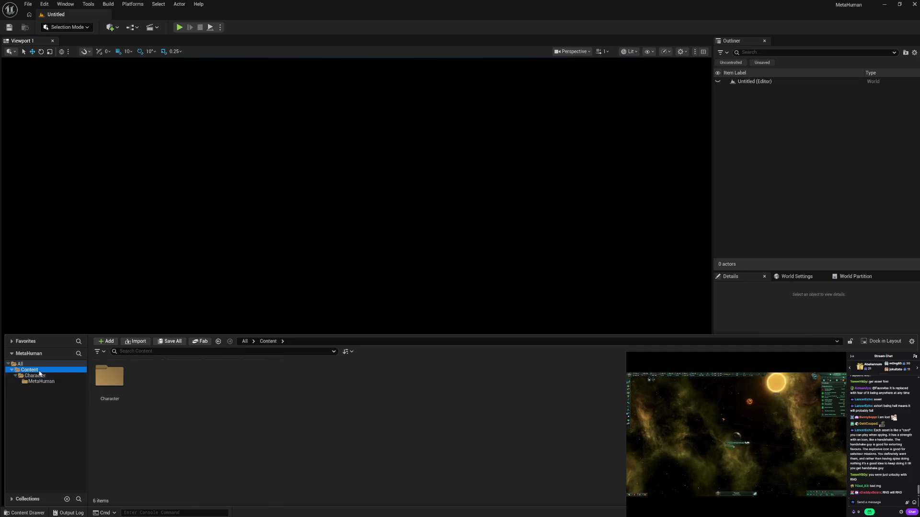
pyautogui.rightClick(194, 457)
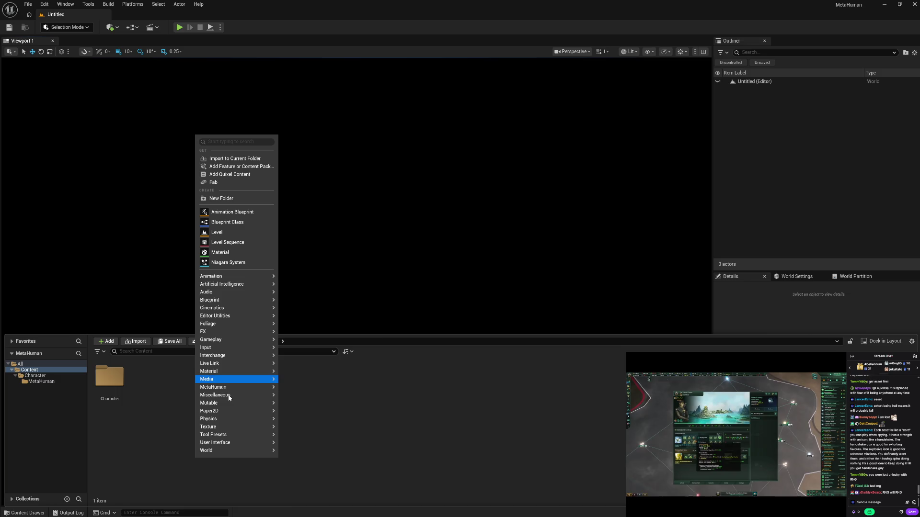
pyautogui.moveTo(230, 397)
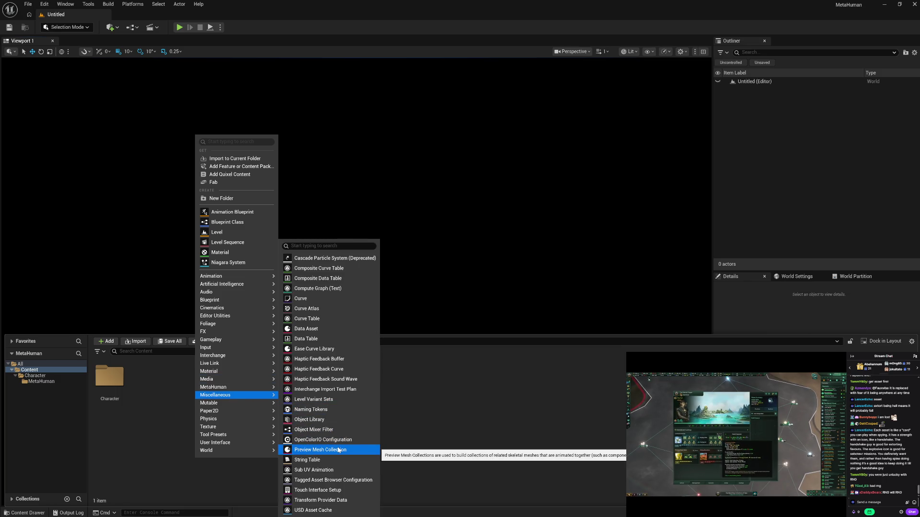
pyautogui.click(311, 338)
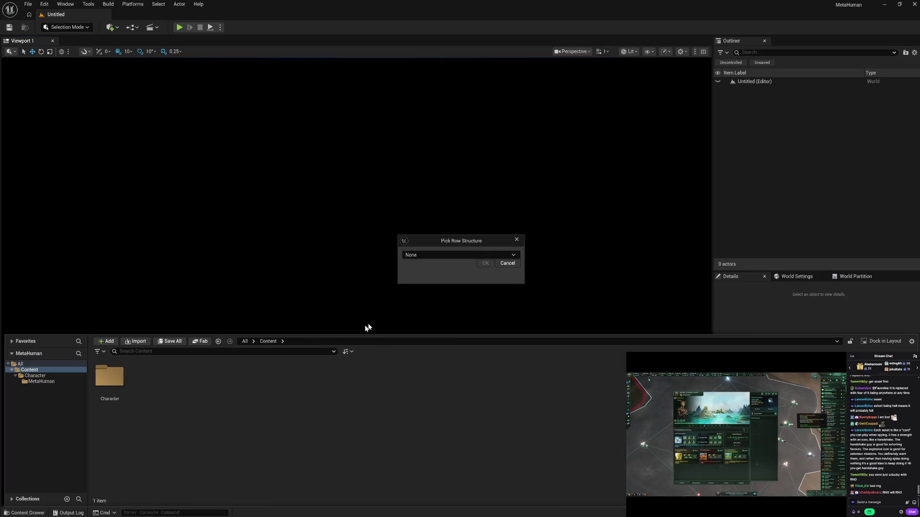
pyautogui.click(475, 254)
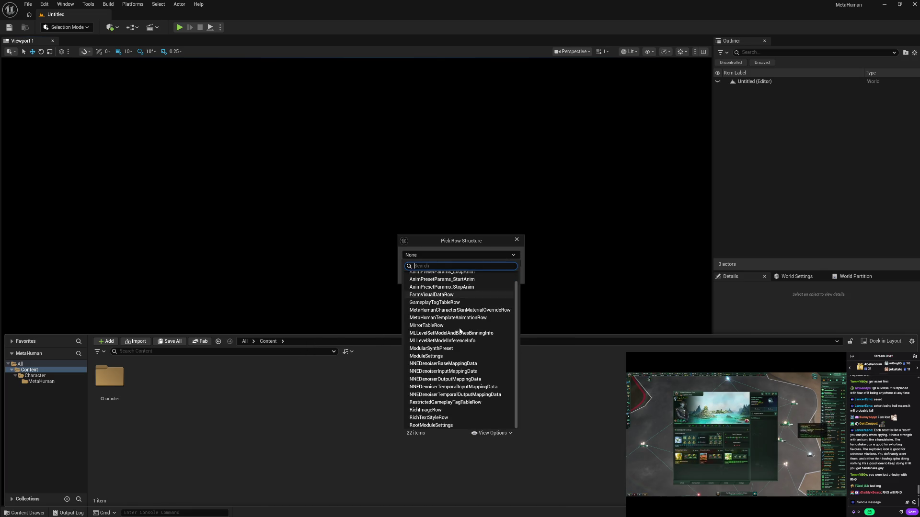
pyautogui.scroll(1, 459, 330)
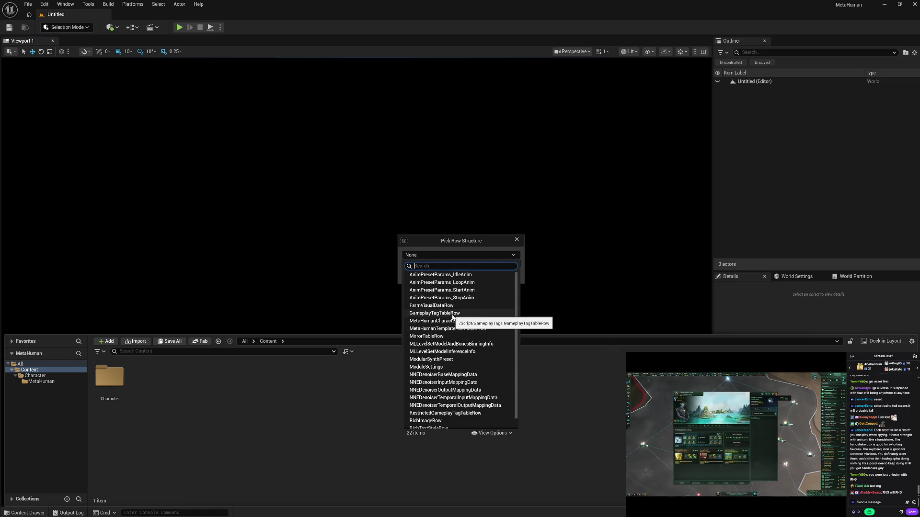
pyautogui.click(453, 314)
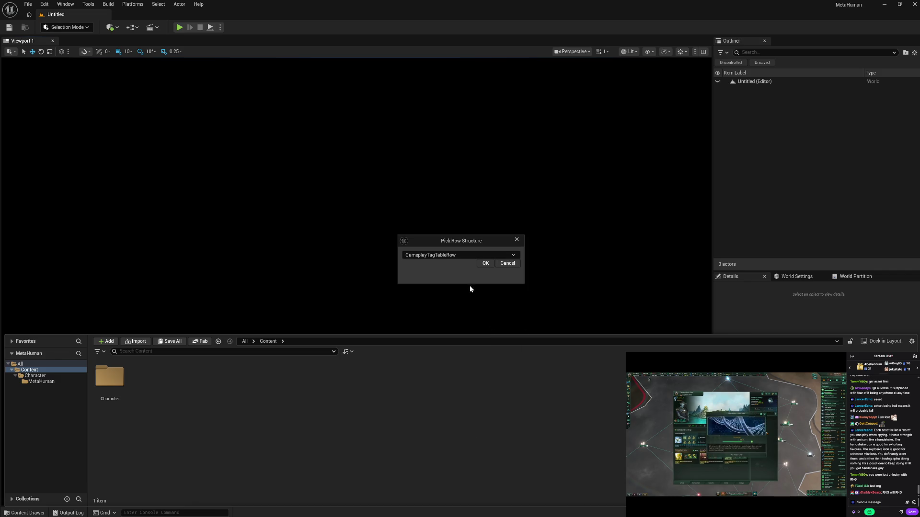
pyautogui.click(508, 264)
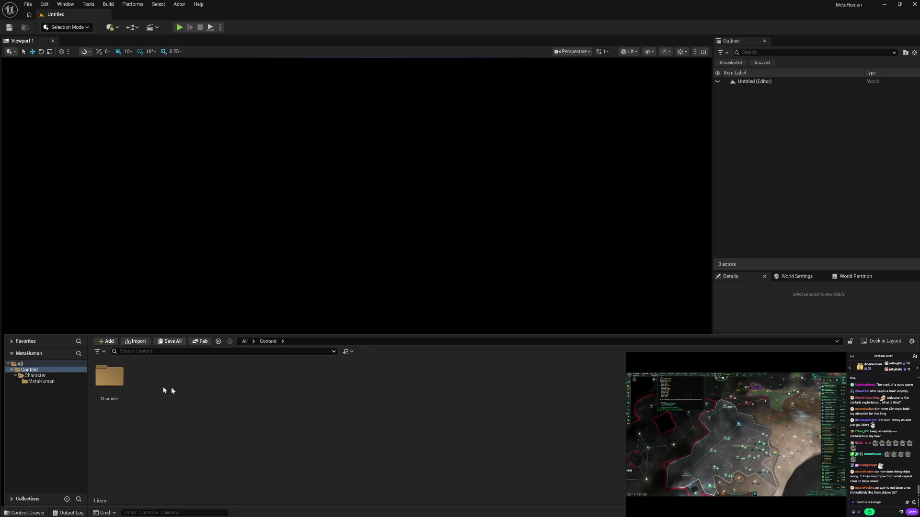
# - Open the F01 character from Character > MetaHuman in the character editor
pyautogui.doubleClick(109, 378)
pyautogui.doubleClick(109, 378)
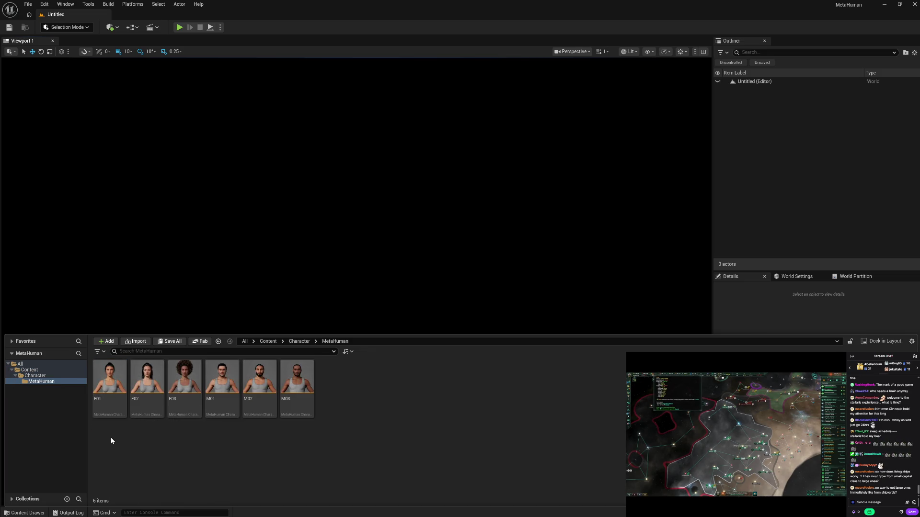
pyautogui.moveTo(114, 409)
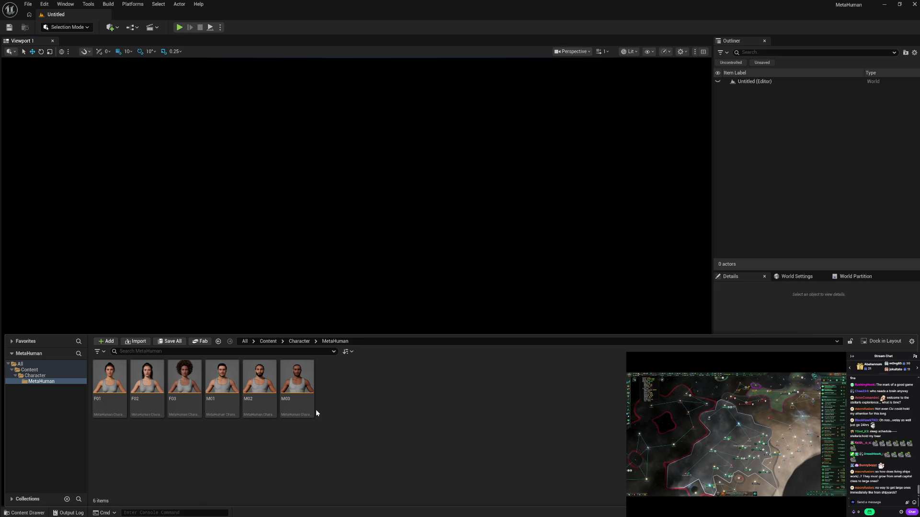
pyautogui.click(106, 409)
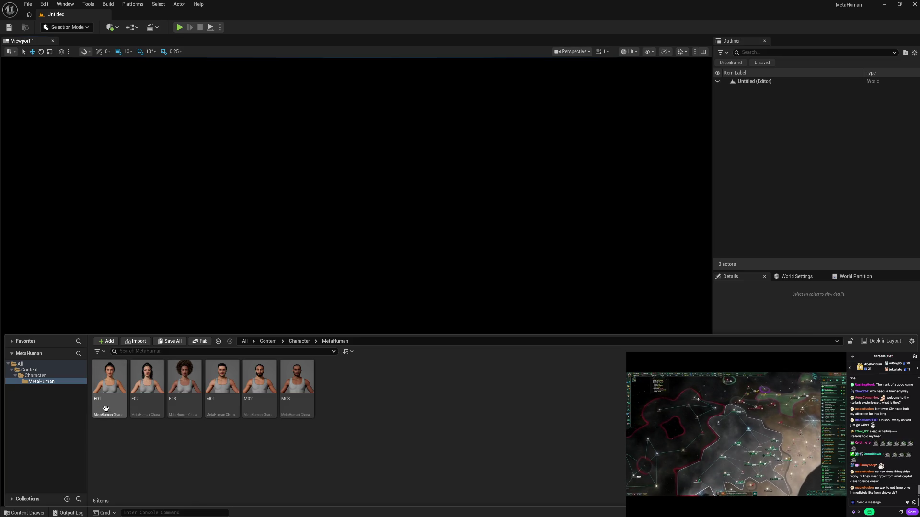
pyautogui.doubleClick(106, 408)
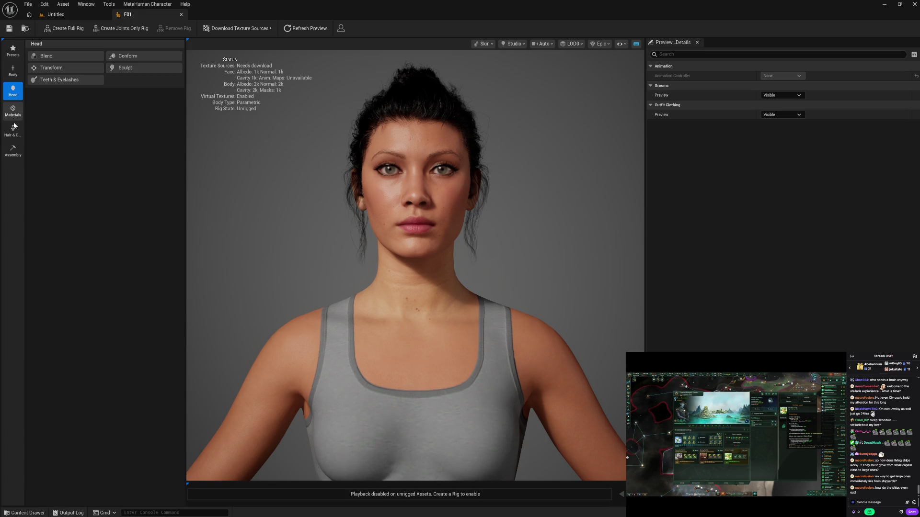
# - Review F01's Assembly types, keeping UE Cine (Complete)
pyautogui.click(14, 153)
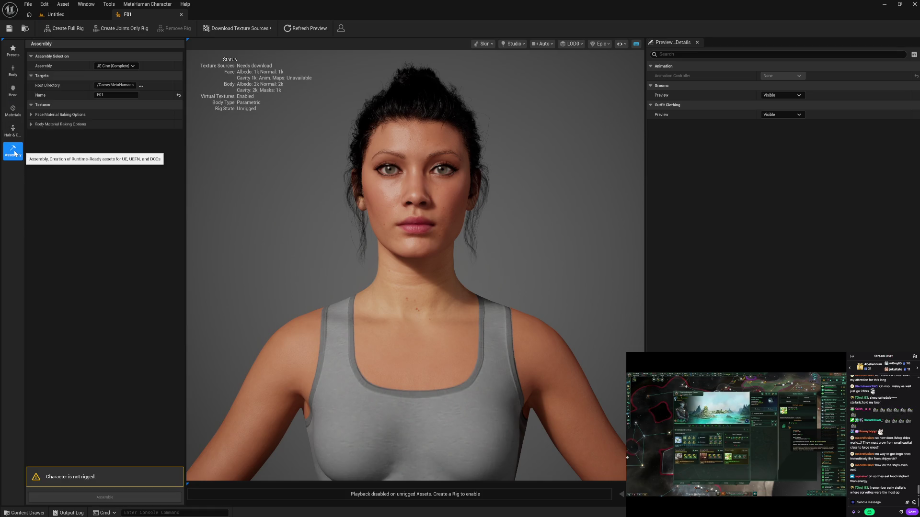
pyautogui.click(116, 67)
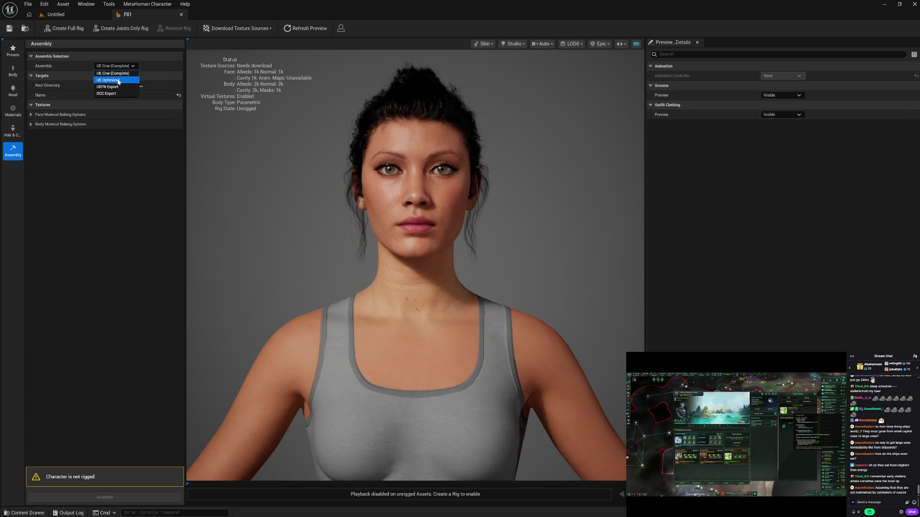
pyautogui.click(94, 155)
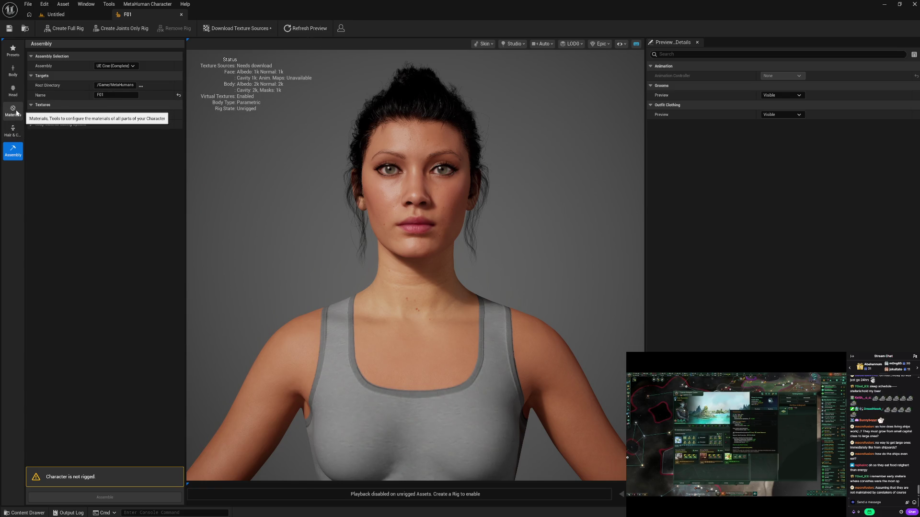
# - Browse F01's Head, Body Model and Presets settings, then save the character
pyautogui.click(16, 95)
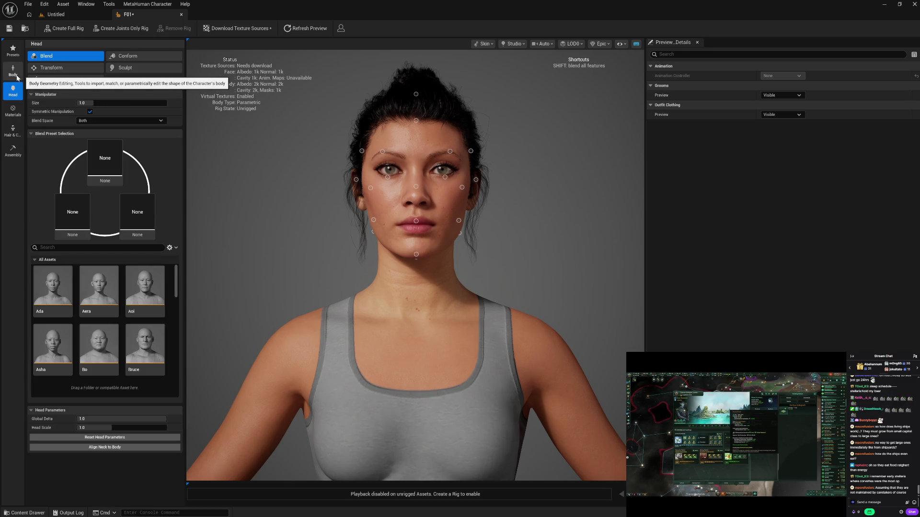
pyautogui.click(13, 72)
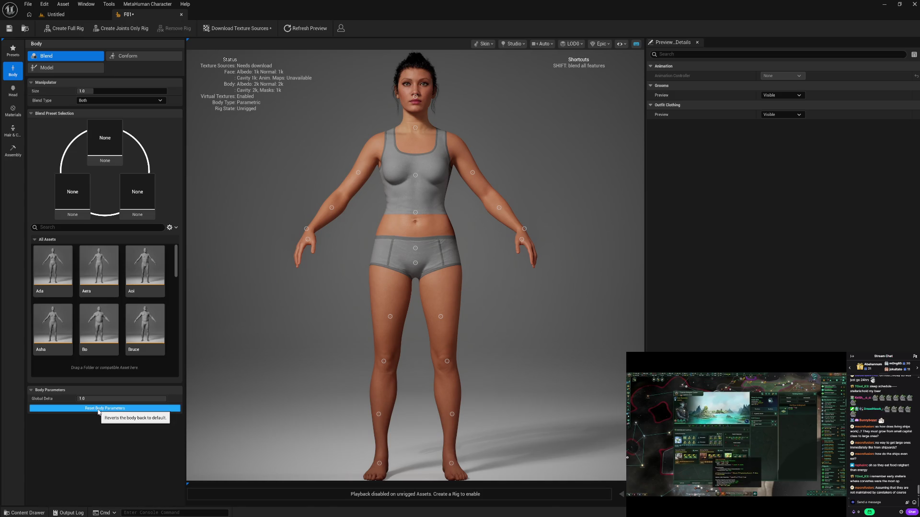
pyautogui.click(78, 69)
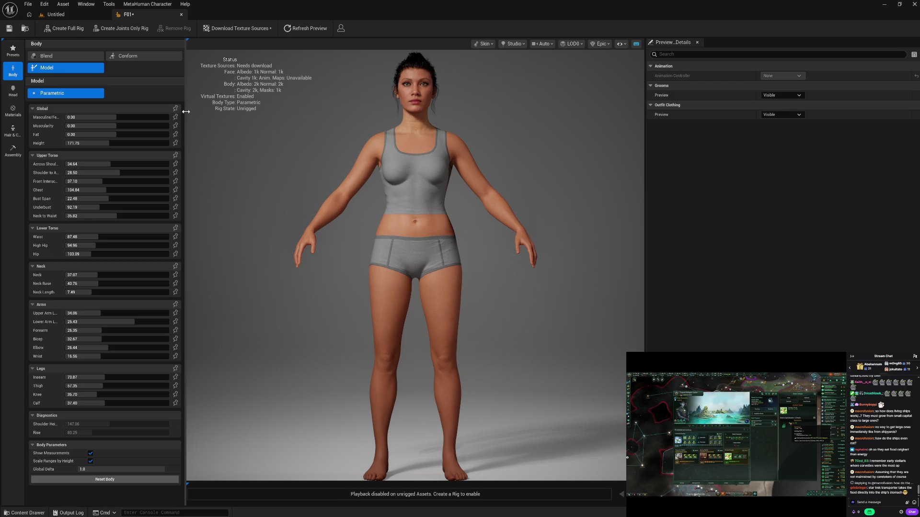
pyautogui.click(15, 56)
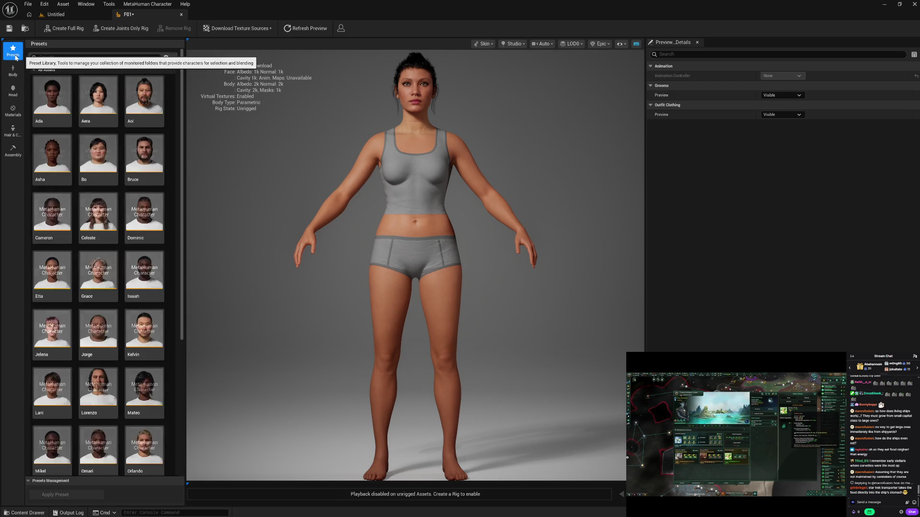
pyautogui.click(13, 71)
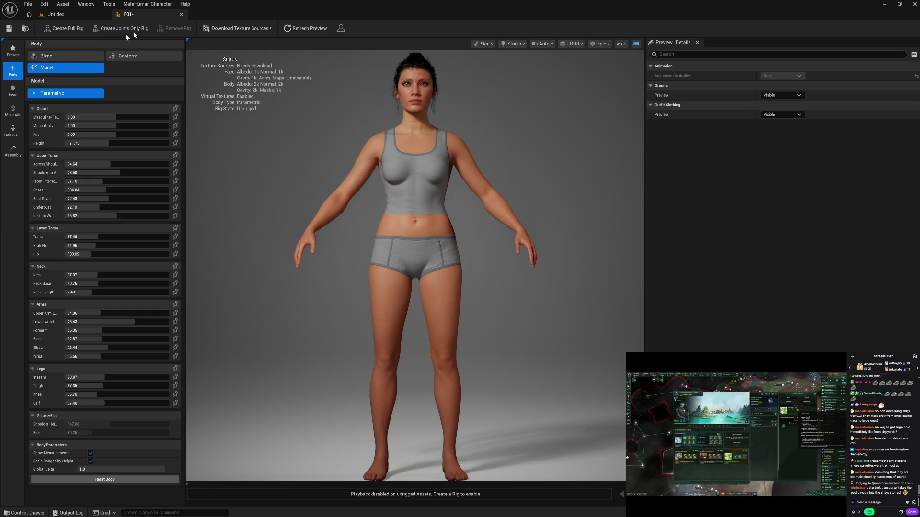
pyautogui.click(10, 30)
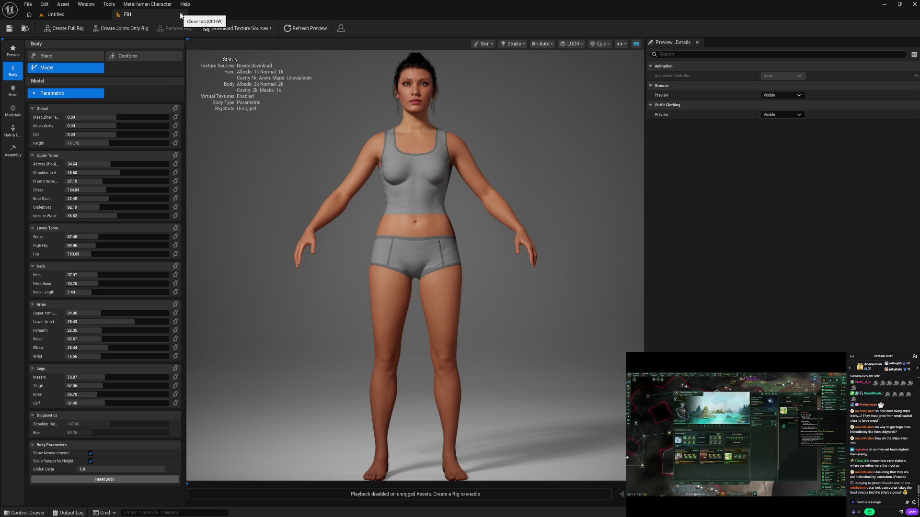
# - Duplicate F01 as F01_A in the Content Drawer and open the copy in the character editor
pyautogui.click(181, 16)
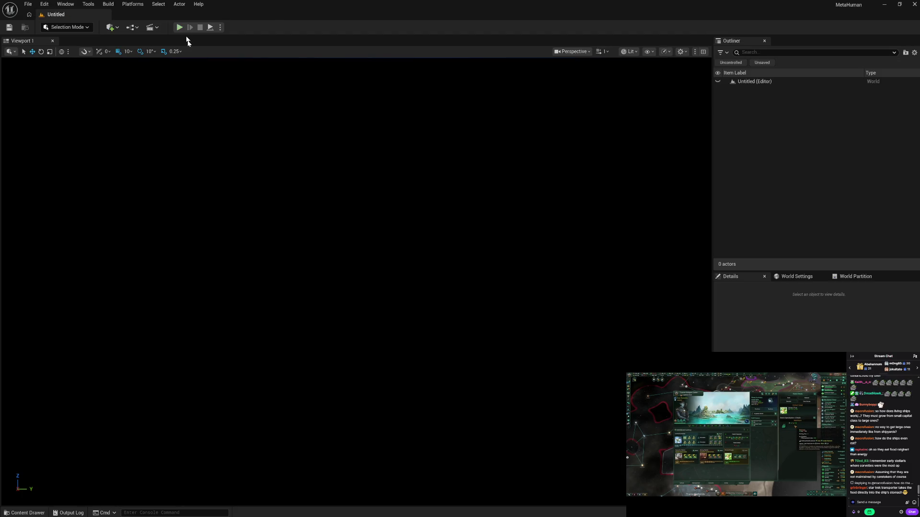
pyautogui.click(37, 509)
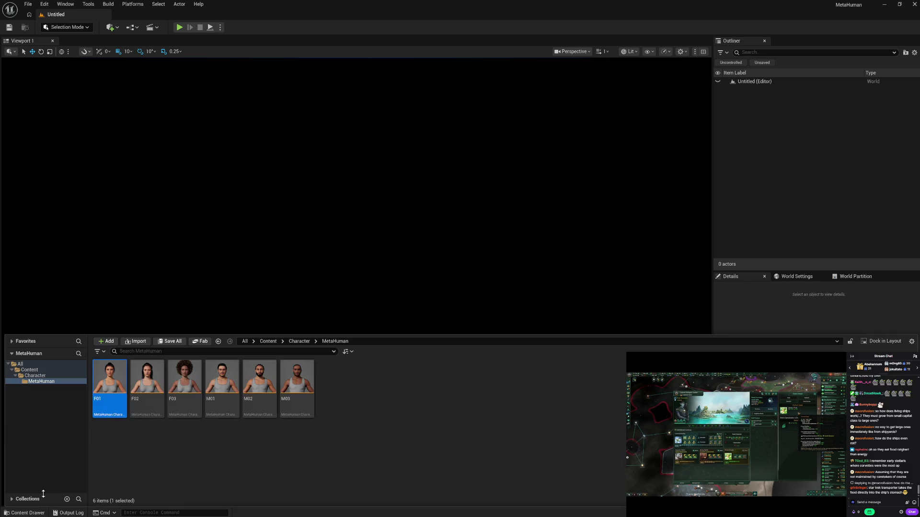
pyautogui.click(143, 443)
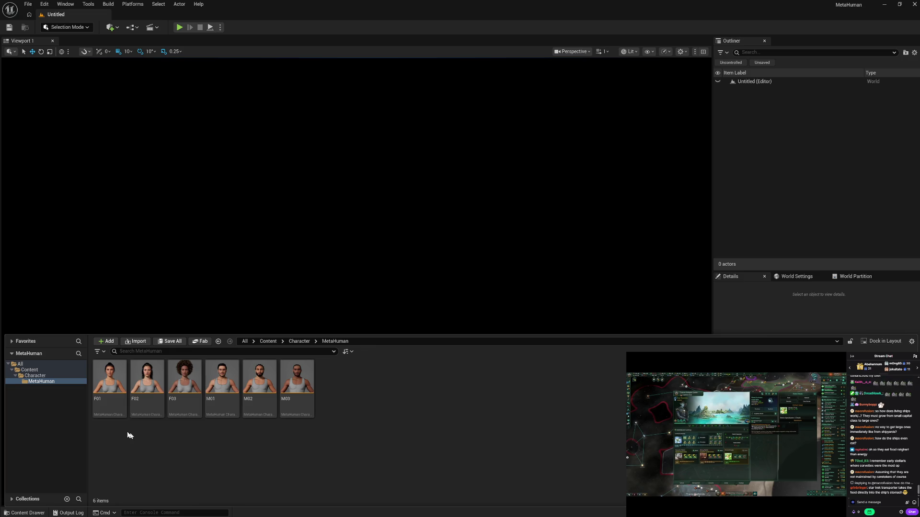
pyautogui.click(108, 412)
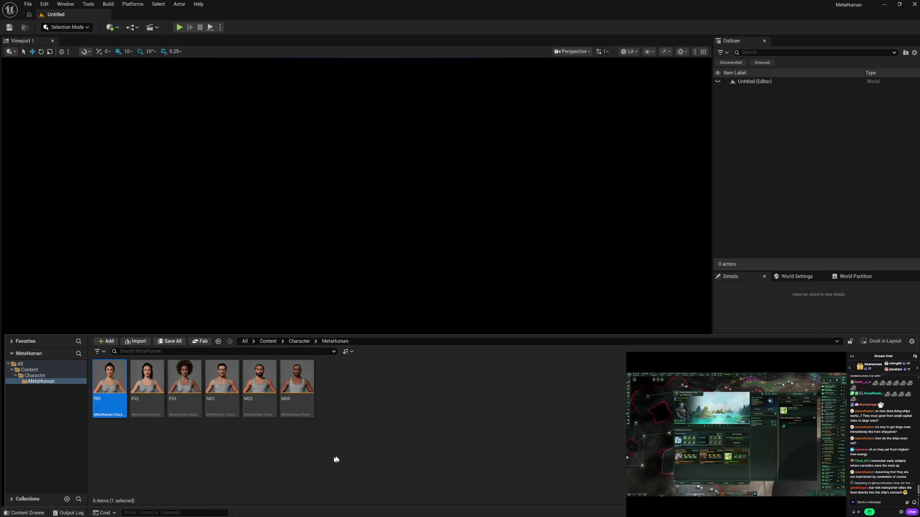
pyautogui.hotkey('ctrl', 'd')
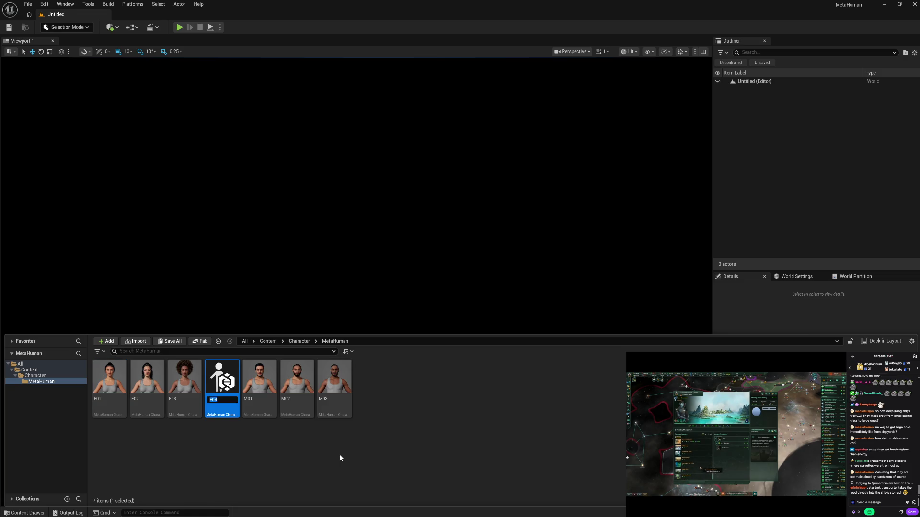
pyautogui.write('F01')
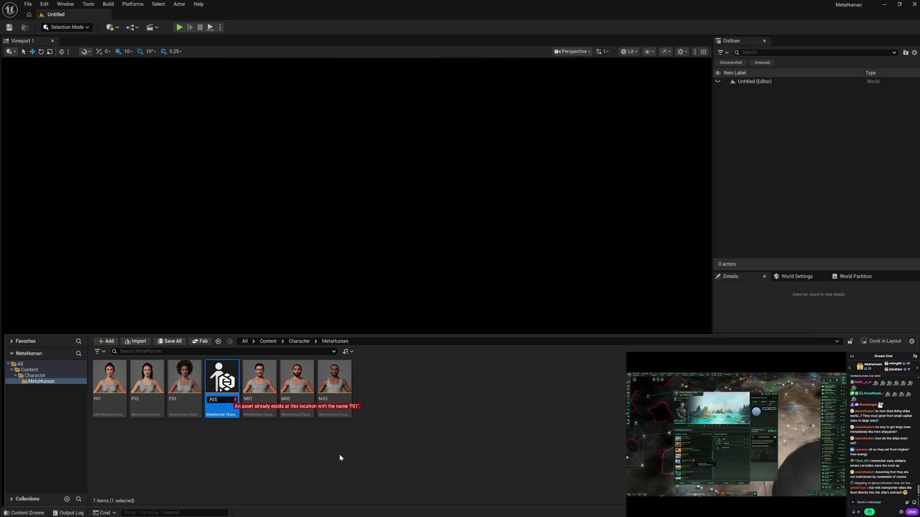
pyautogui.write('_A')
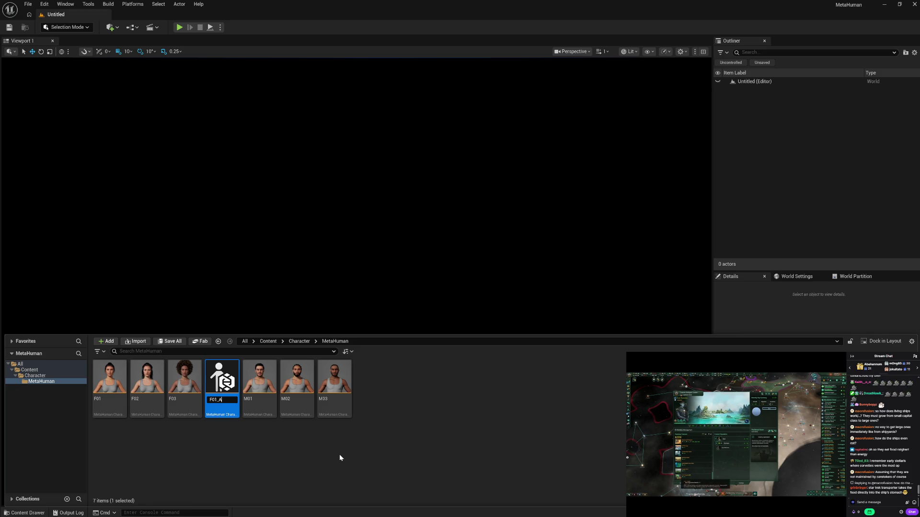
pyautogui.press('Return')
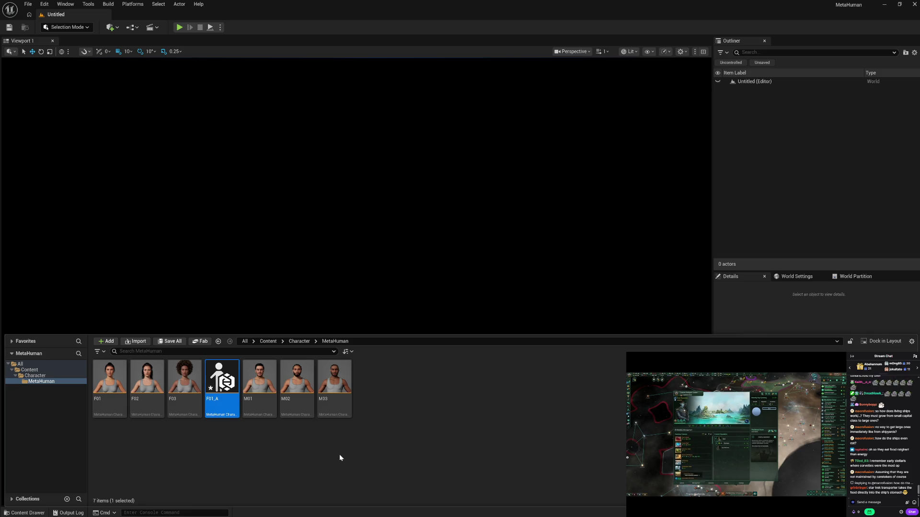
pyautogui.press('Return')
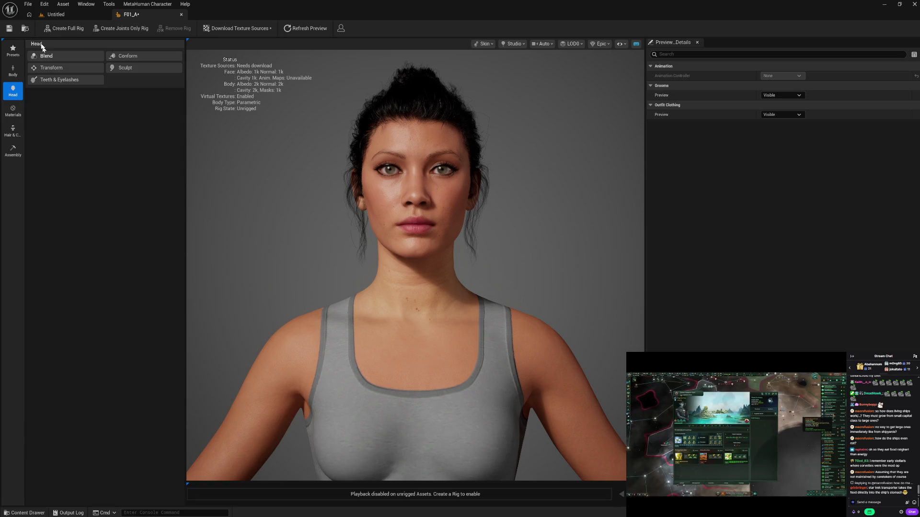
# - Save F01_A, look through its Materials and Hair and Clothing panels, then open Body Blend
pyautogui.hotkey('ctrl', 's')
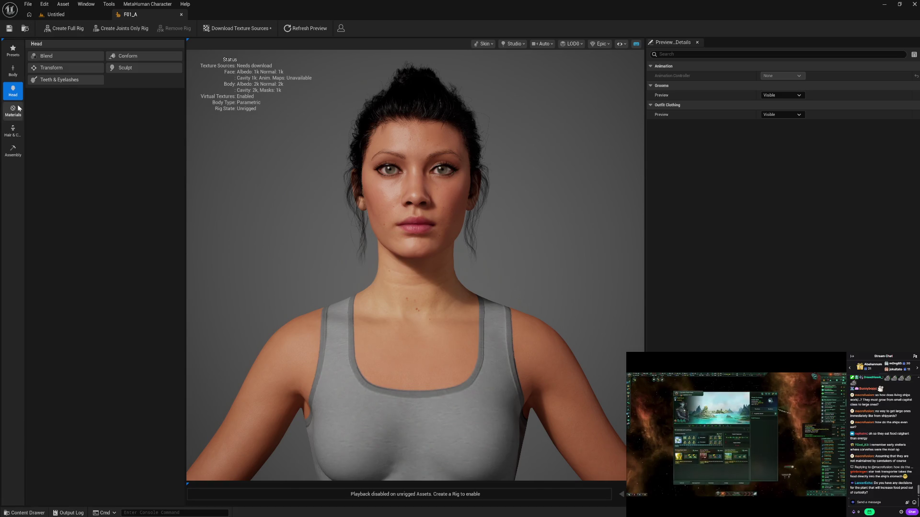
pyautogui.click(20, 108)
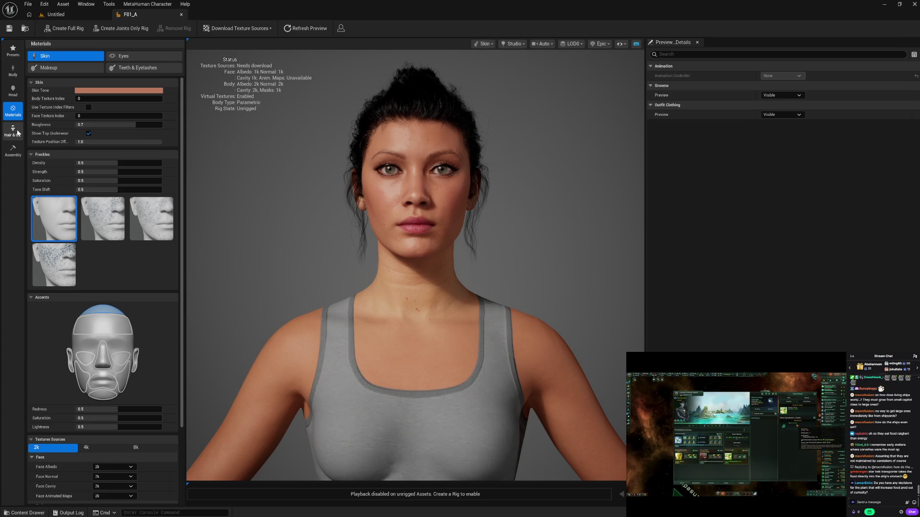
pyautogui.click(21, 132)
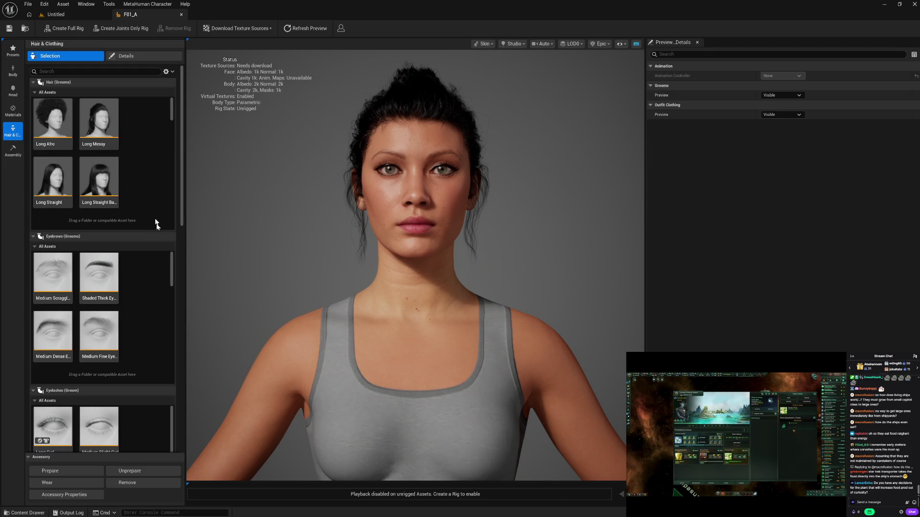
pyautogui.scroll(-3, 159, 231)
pyautogui.scroll(2, 159, 231)
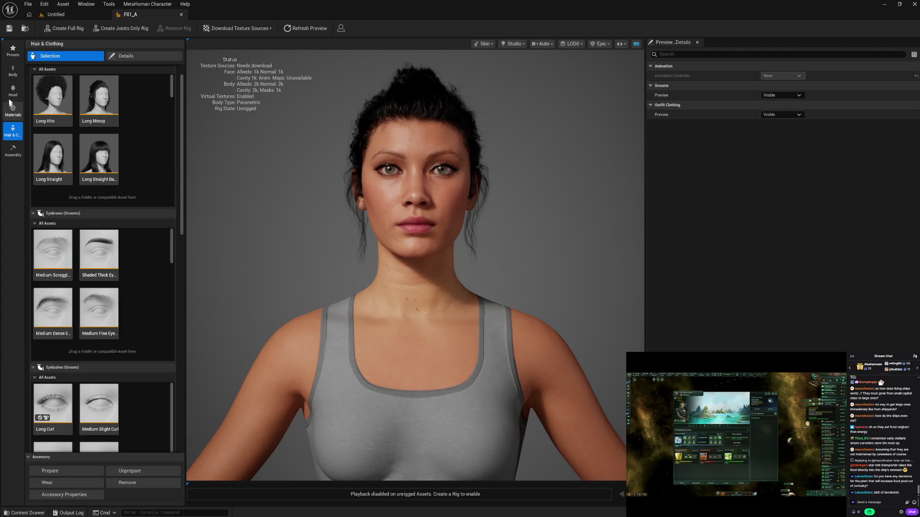
pyautogui.click(13, 70)
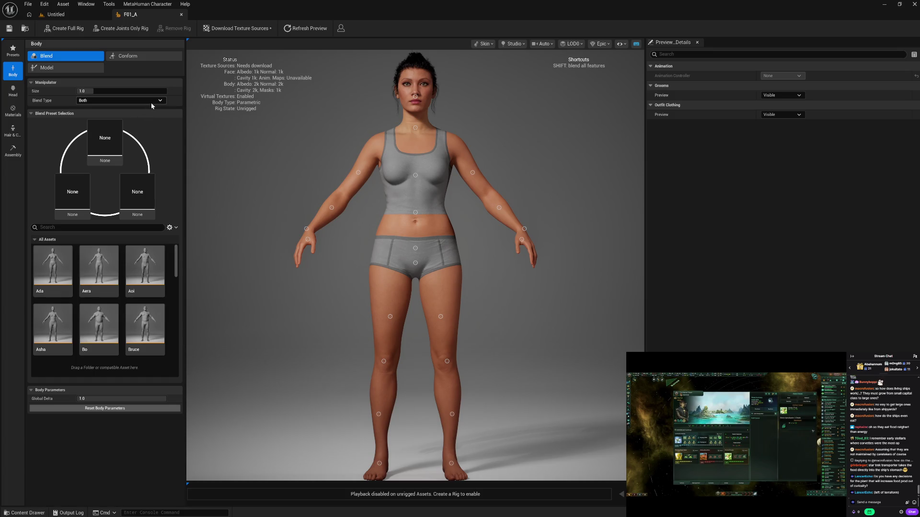
# - Scroll the blend presets, orbit the view, and drag F01_A's waist blend point
pyautogui.scroll(-5, 144, 266)
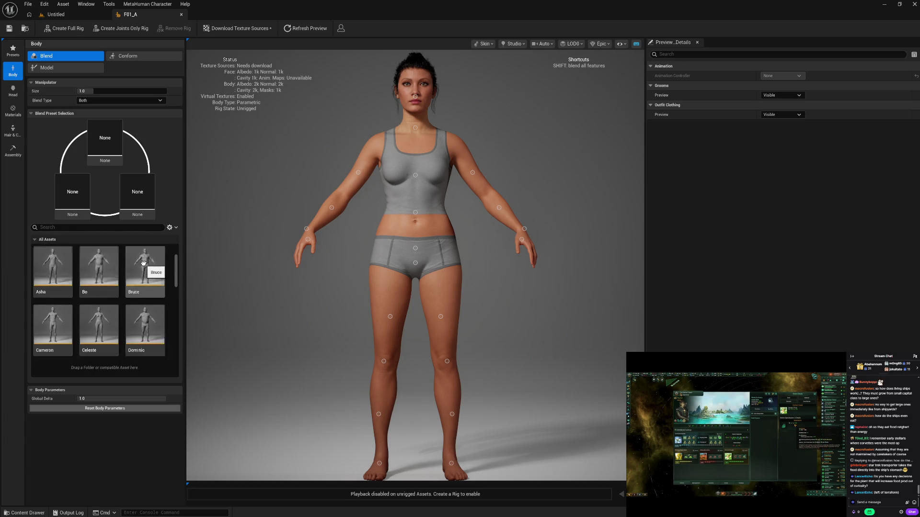
pyautogui.scroll(-5, 143, 262)
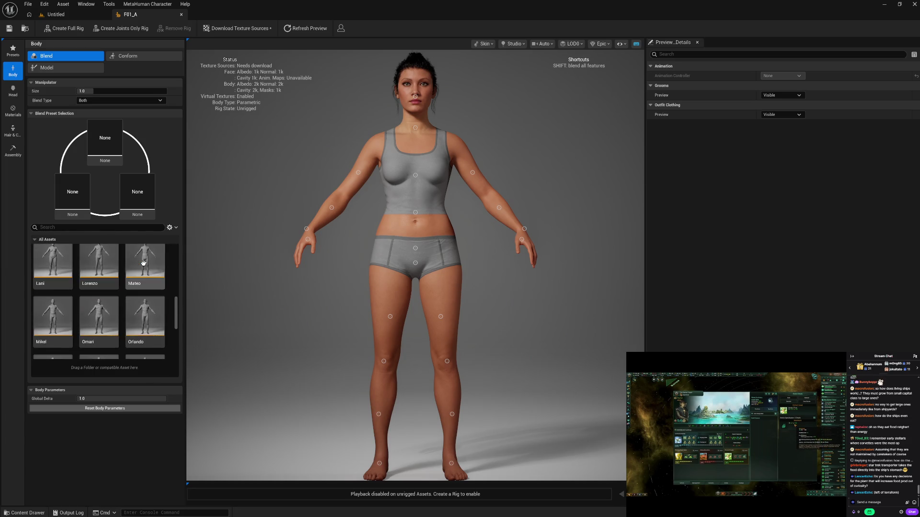
pyautogui.scroll(-4, 143, 262)
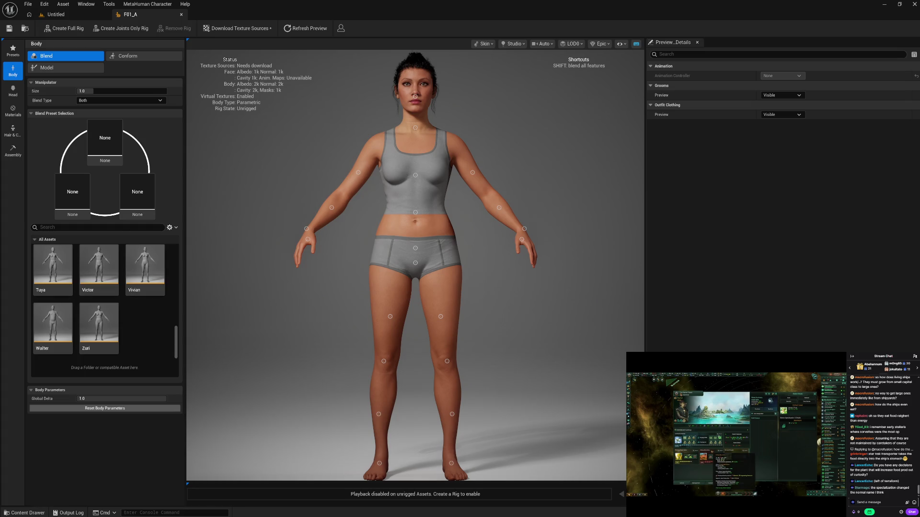
pyautogui.moveTo(265, 310)
pyautogui.mouseDown()
pyautogui.moveTo(527, 309)
pyautogui.moveTo(367, 287)
pyautogui.mouseUp()
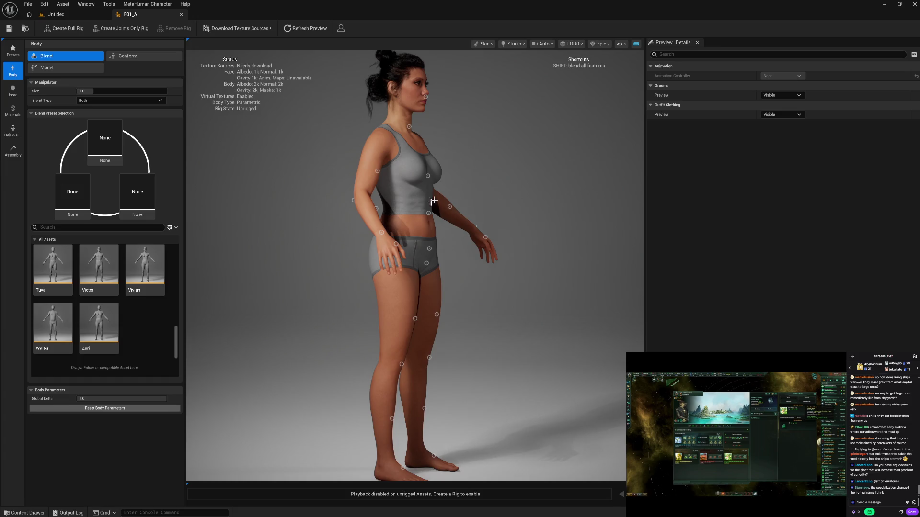
pyautogui.moveTo(429, 214)
pyautogui.mouseDown()
pyautogui.moveTo(410, 222)
pyautogui.moveTo(444, 215)
pyautogui.mouseUp()
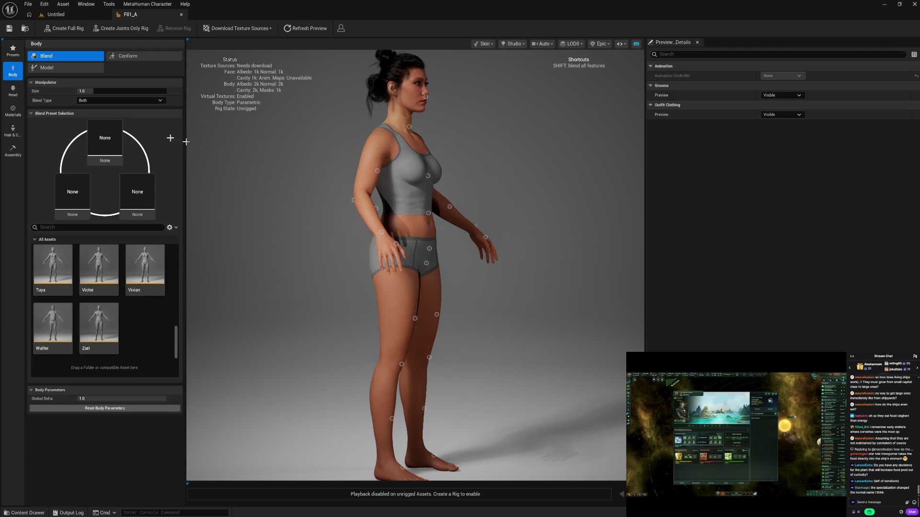
# - Undo the waist blend move via Edit > Undo, then run Perform Parametric Fit
pyautogui.click(48, 5)
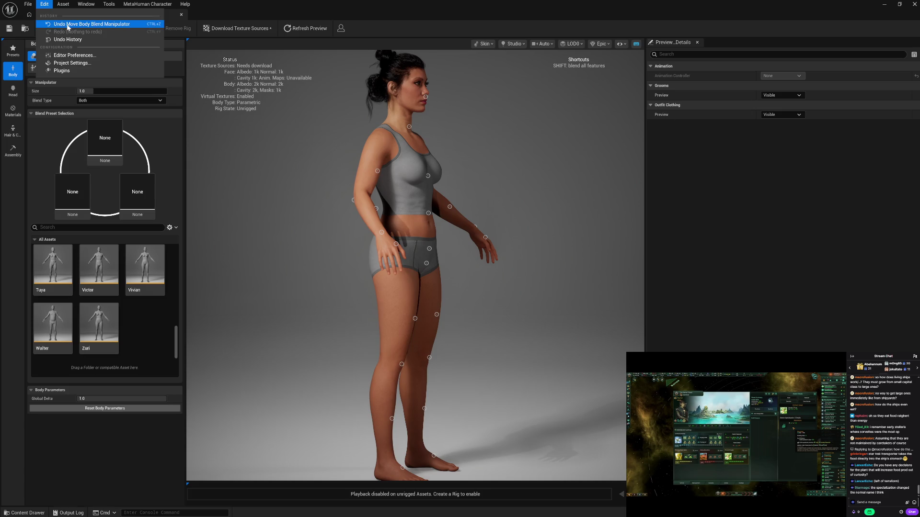
pyautogui.click(69, 25)
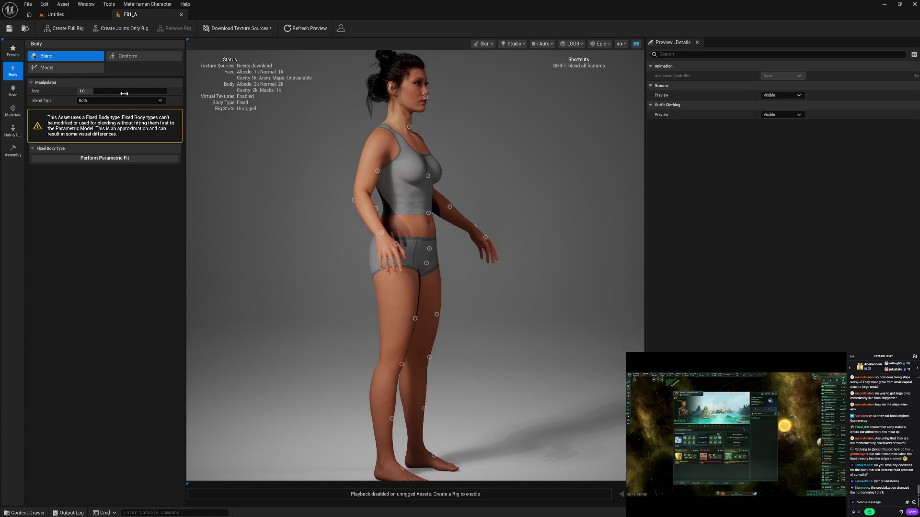
pyautogui.click(130, 159)
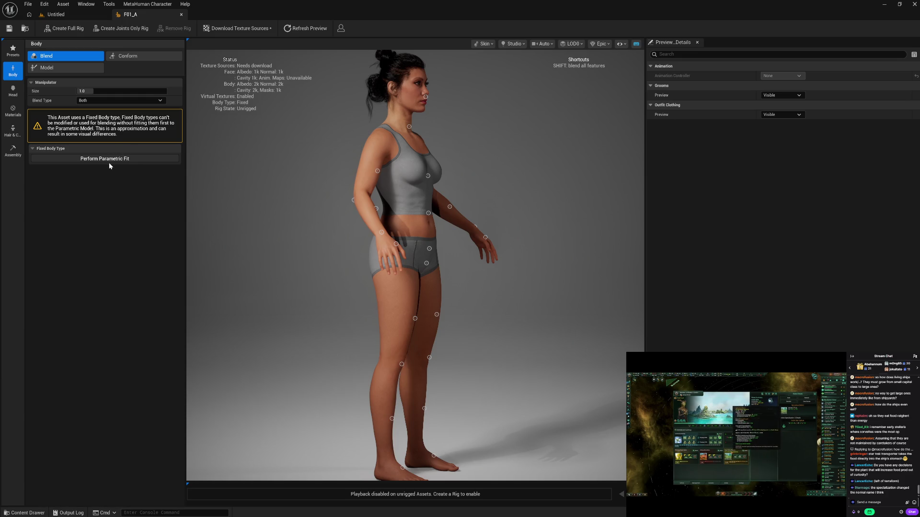
# - Confirm the parametric fit so F01_A's Body Type reads Parametric, then browse the Blend presets
pyautogui.click(140, 158)
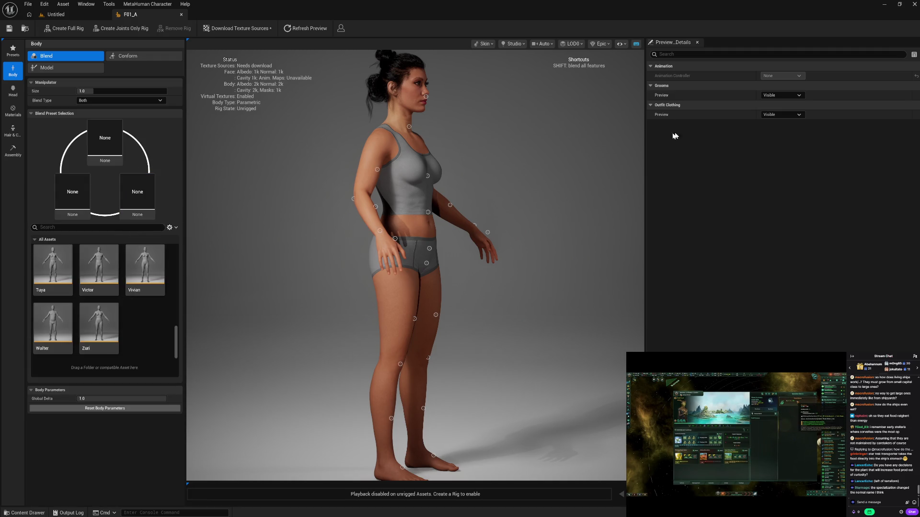
pyautogui.click(781, 103)
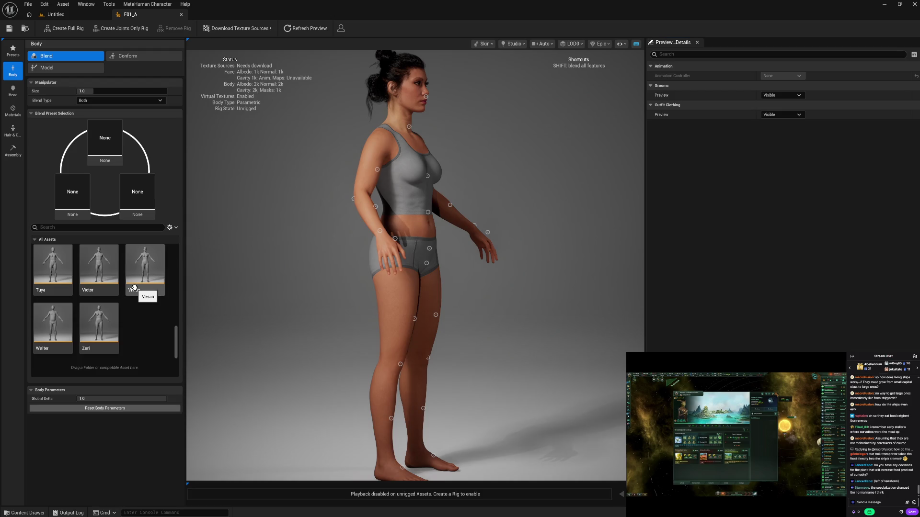
pyautogui.scroll(2, 134, 287)
pyautogui.scroll(-2, 134, 287)
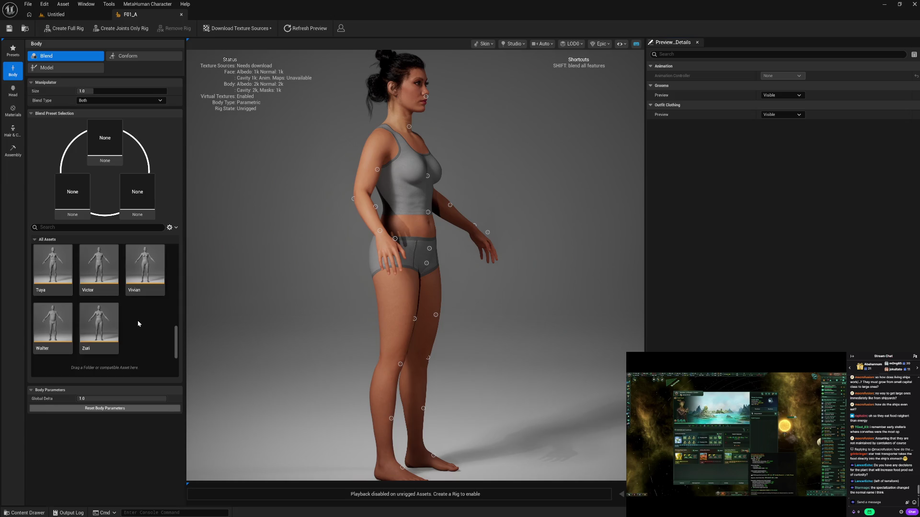
pyautogui.scroll(10, 138, 324)
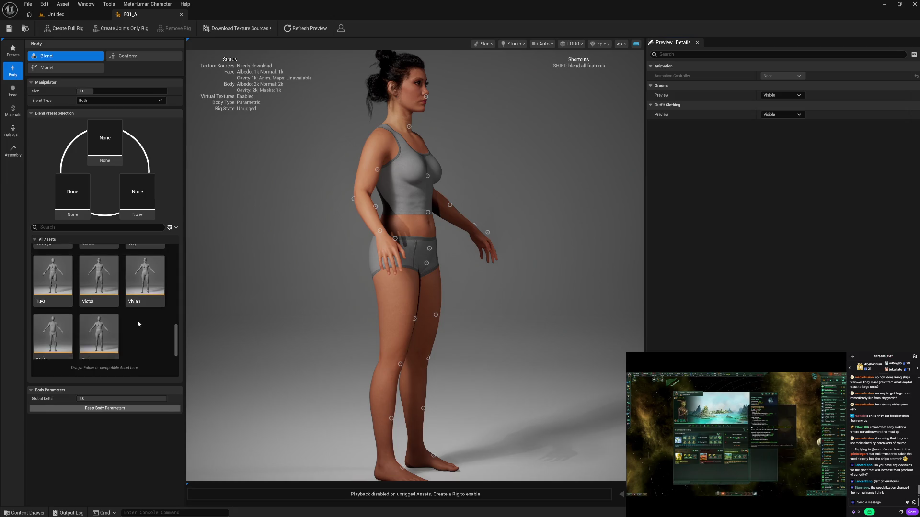
pyautogui.scroll(8, 137, 320)
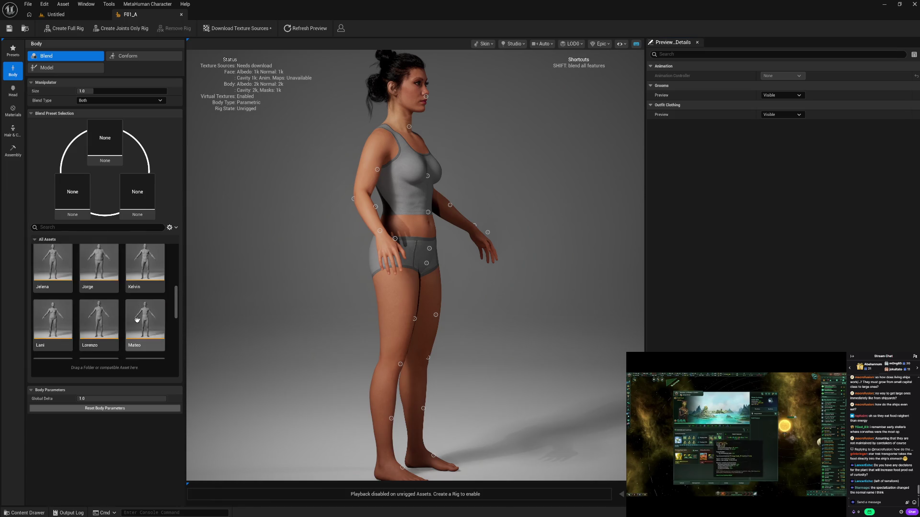
pyautogui.scroll(2, 137, 320)
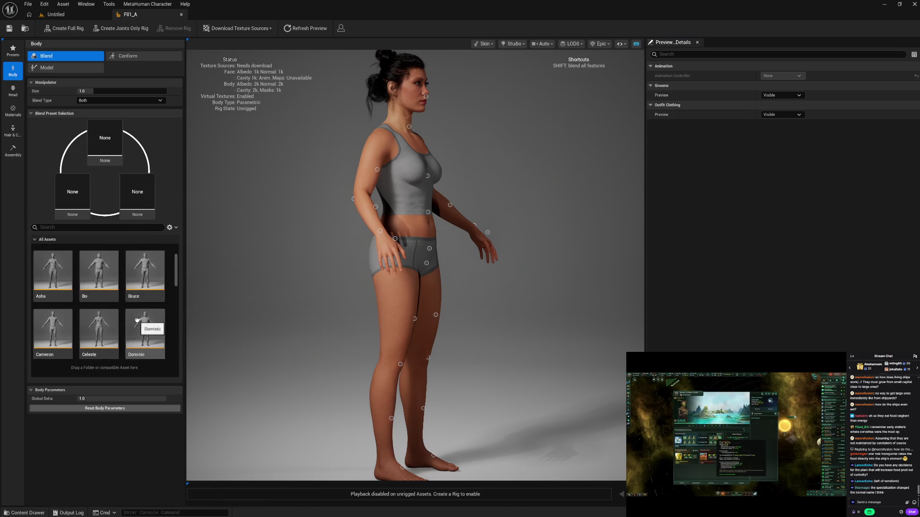
# - Show the Model measurements (Height 167.34, Waist 61.17, Hip 95.25, Thigh 51.97) and orbit the character
pyautogui.click(40, 67)
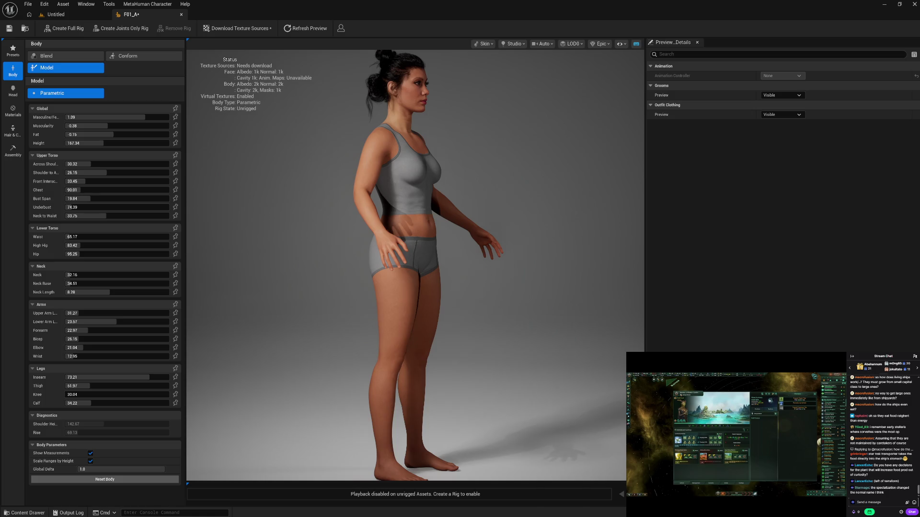
pyautogui.moveTo(527, 288); pyautogui.dragTo(358, 279)
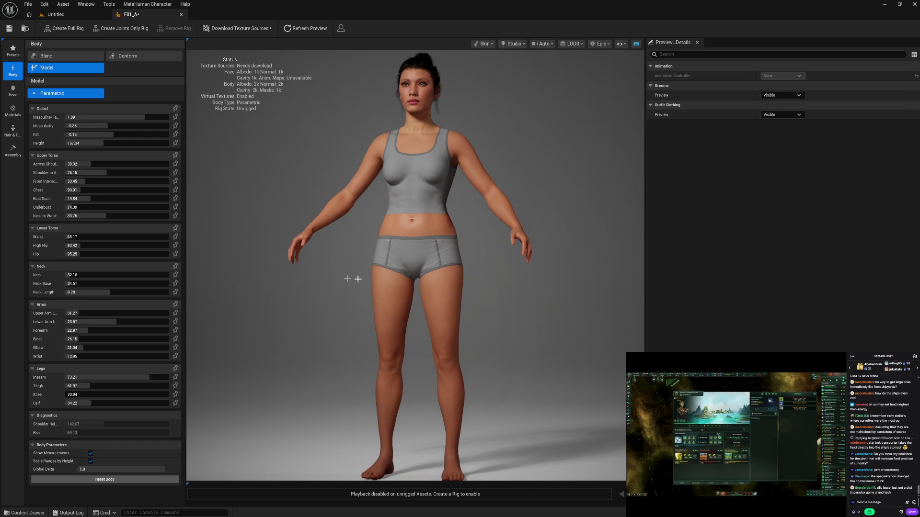
pyautogui.moveTo(596, 318)
pyautogui.mouseDown()
pyautogui.moveTo(453, 316)
pyautogui.moveTo(577, 316)
pyautogui.moveTo(503, 316)
pyautogui.moveTo(570, 316)
pyautogui.moveTo(556, 316)
pyautogui.mouseUp()
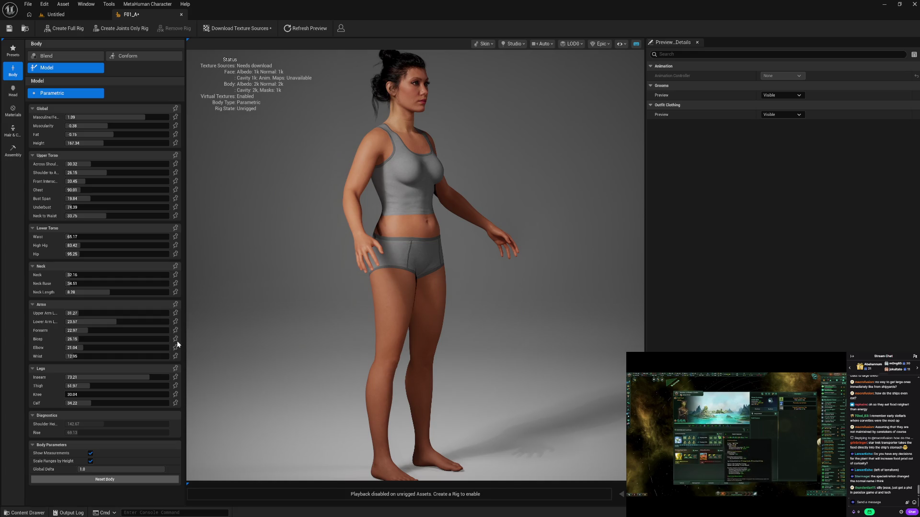
# - Set the Legs Thigh circumference to 55 and Calf to 35, checking the side profile
pyautogui.click(109, 386)
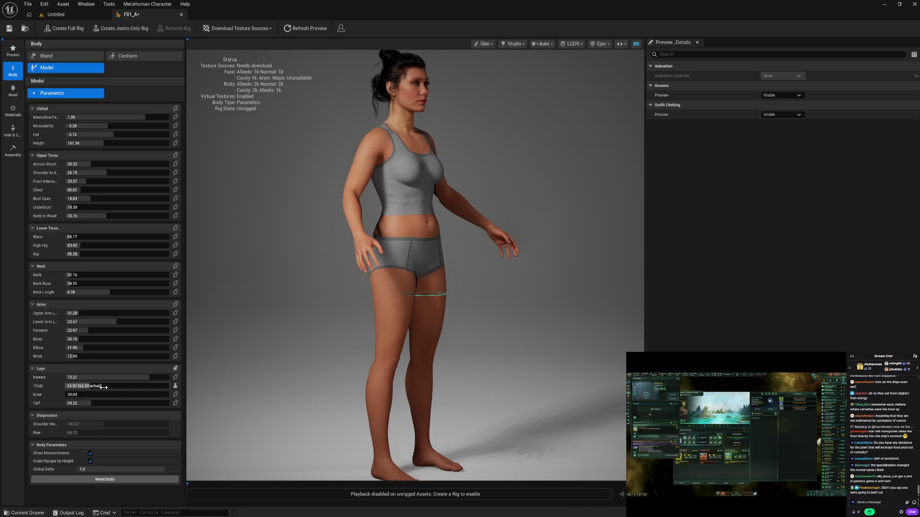
pyautogui.write('55')
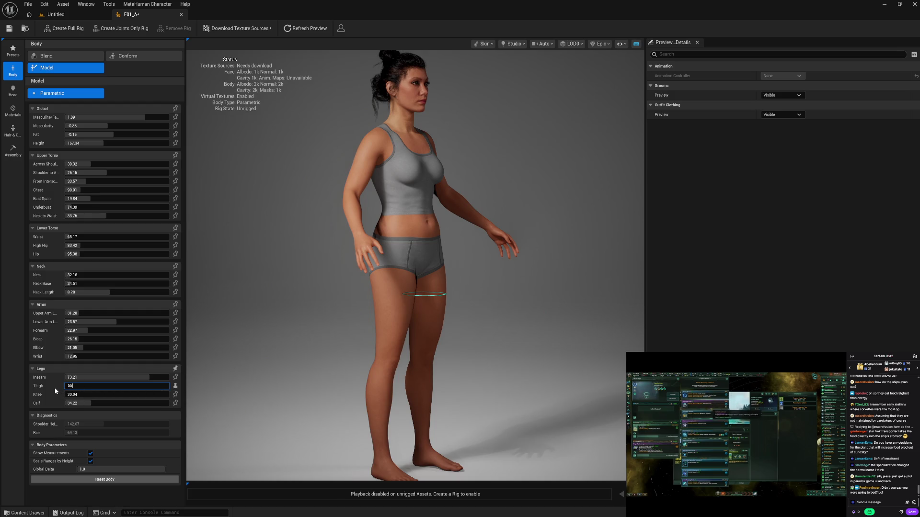
pyautogui.press('Return')
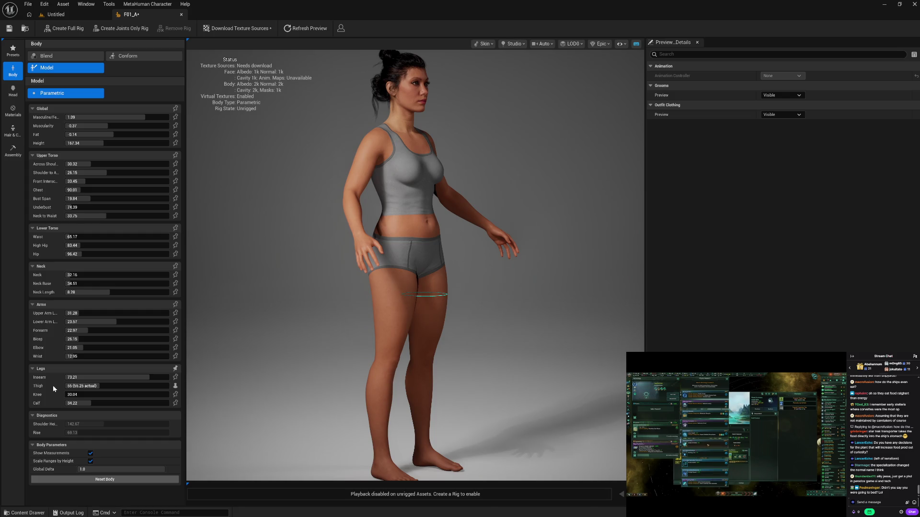
pyautogui.moveTo(263, 362); pyautogui.dragTo(235, 362)
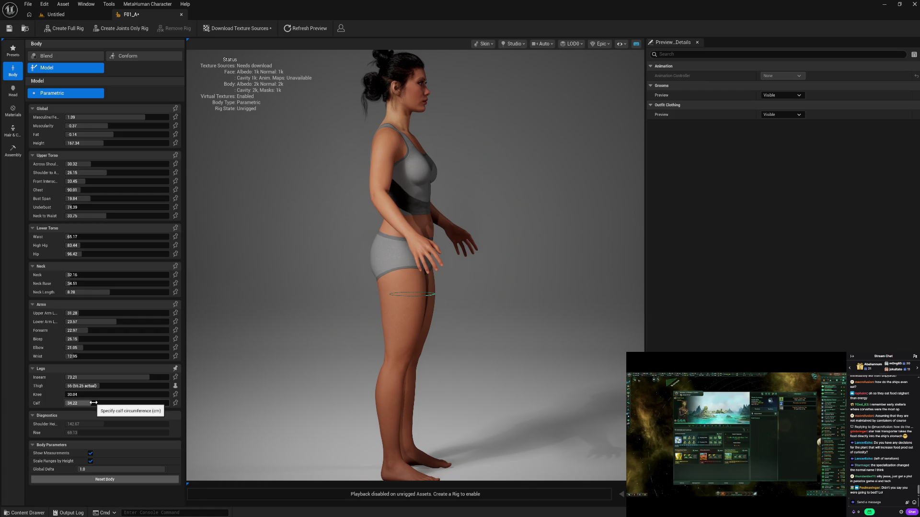
pyautogui.click(94, 403)
pyautogui.write('35')
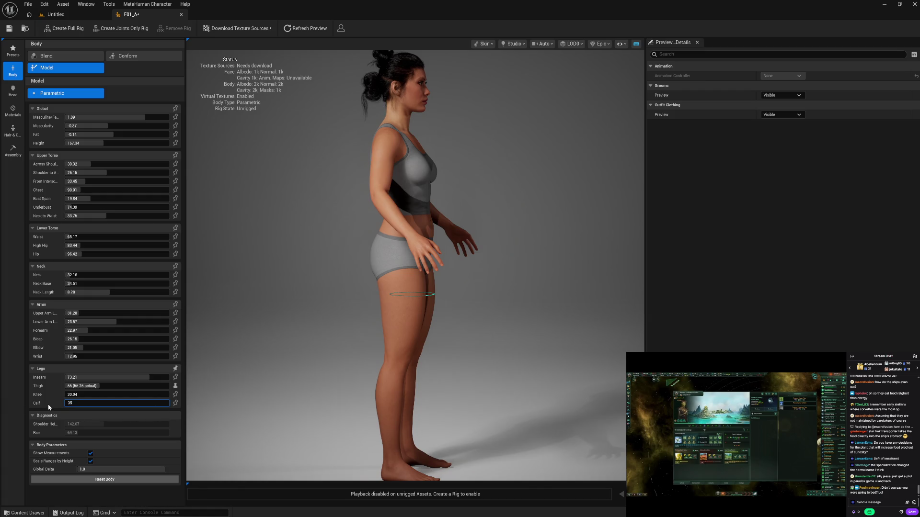
pyautogui.press('Return')
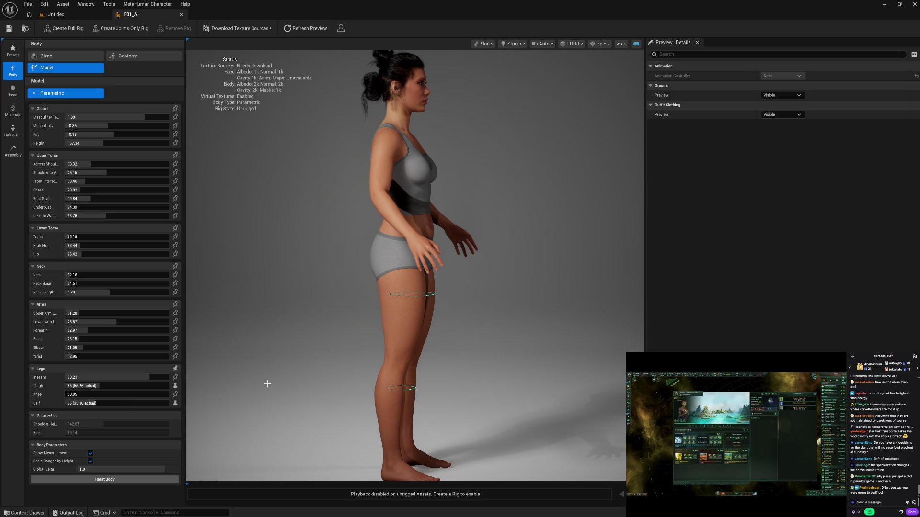
pyautogui.moveTo(267, 383)
pyautogui.mouseDown()
pyautogui.moveTo(527, 384)
pyautogui.moveTo(282, 384)
pyautogui.moveTo(263, 474)
pyautogui.mouseUp()
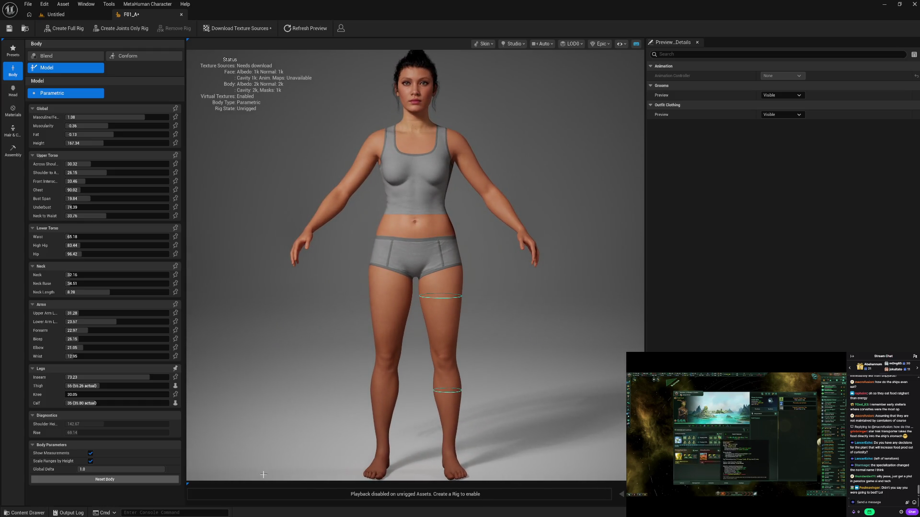
# - Lower the Calf circumference from 35 to 32.5 and inspect the body from the side
pyautogui.click(100, 404)
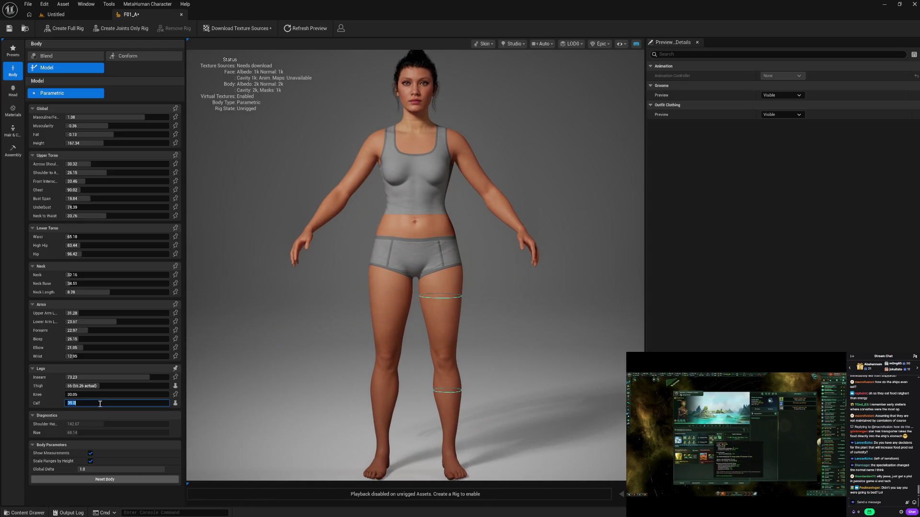
pyautogui.write('32.5')
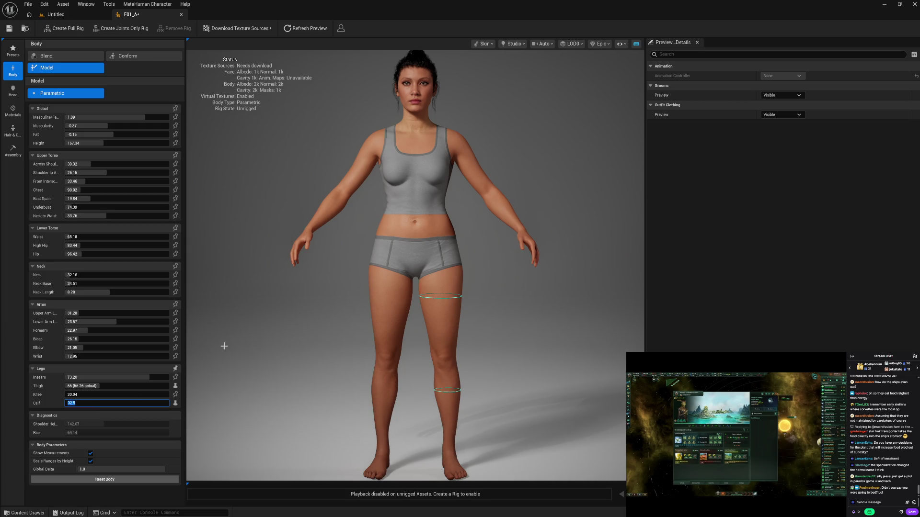
pyautogui.press('Return')
pyautogui.moveTo(289, 362)
pyautogui.mouseDown()
pyautogui.moveTo(393, 362)
pyautogui.moveTo(289, 362)
pyautogui.mouseUp()
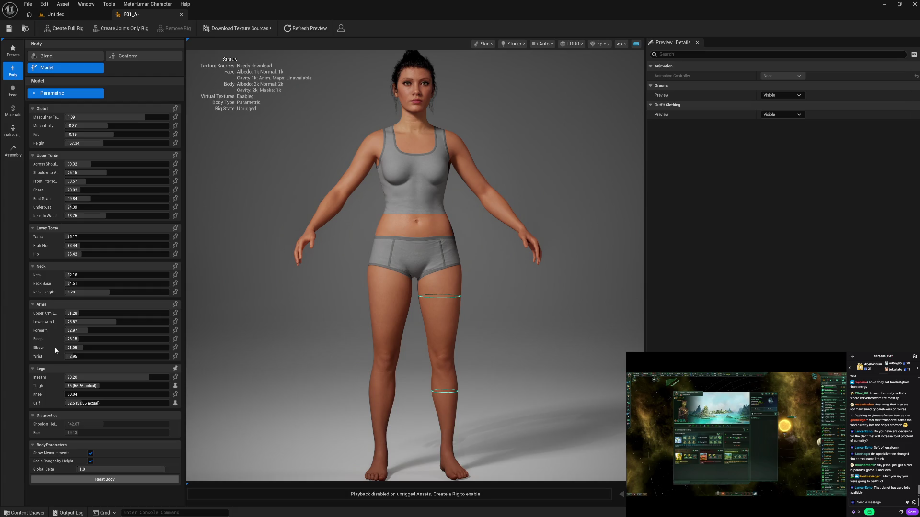
pyautogui.moveTo(325, 338)
pyautogui.mouseDown()
pyautogui.moveTo(427, 339)
pyautogui.moveTo(259, 341)
pyautogui.moveTo(322, 346)
pyautogui.mouseUp()
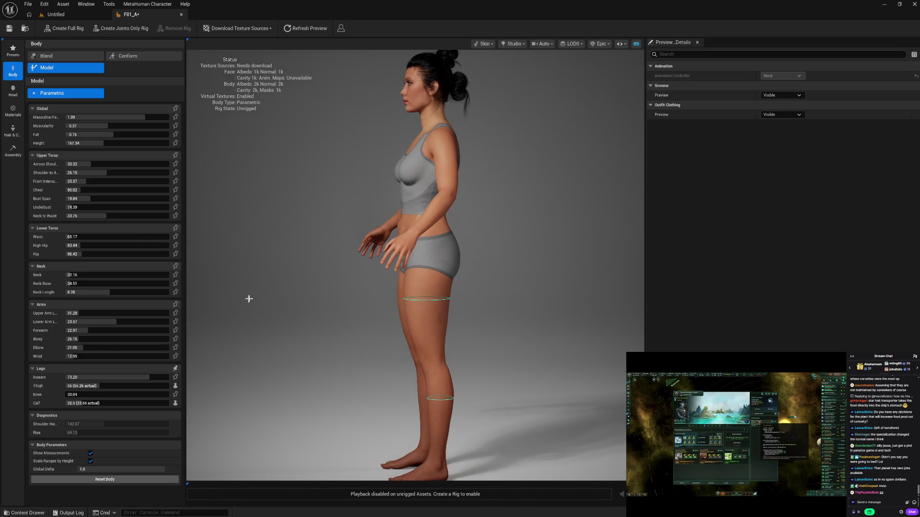
pyautogui.moveTo(268, 299)
pyautogui.mouseDown()
pyautogui.moveTo(431, 299)
pyautogui.moveTo(258, 300)
pyautogui.mouseUp()
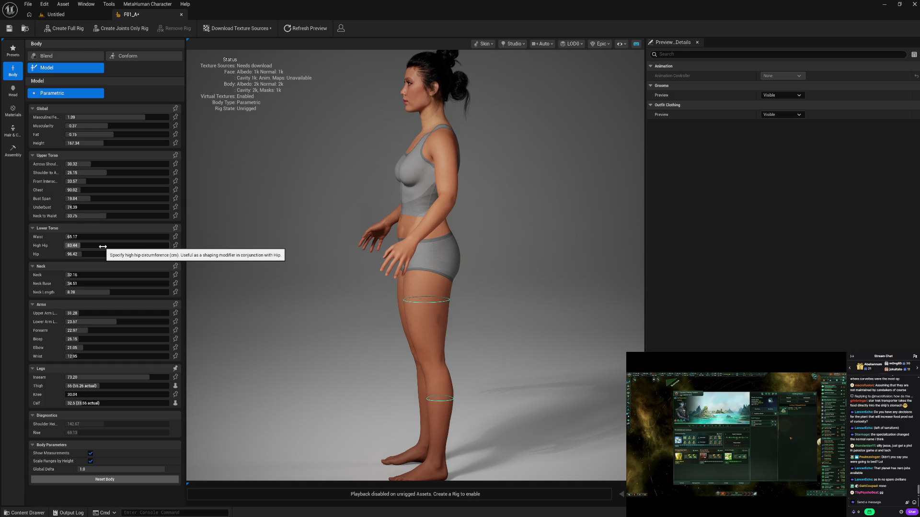
pyautogui.moveTo(243, 287); pyautogui.dragTo(359, 290)
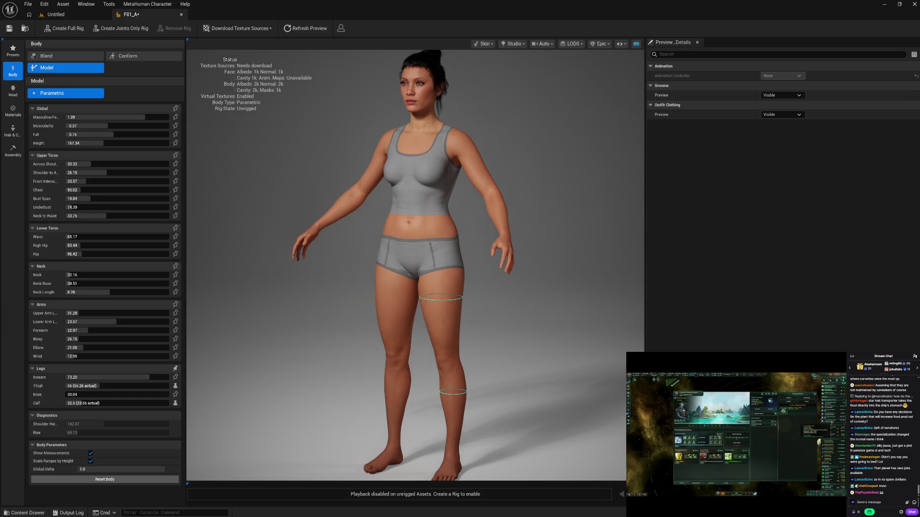
pyautogui.click(95, 237)
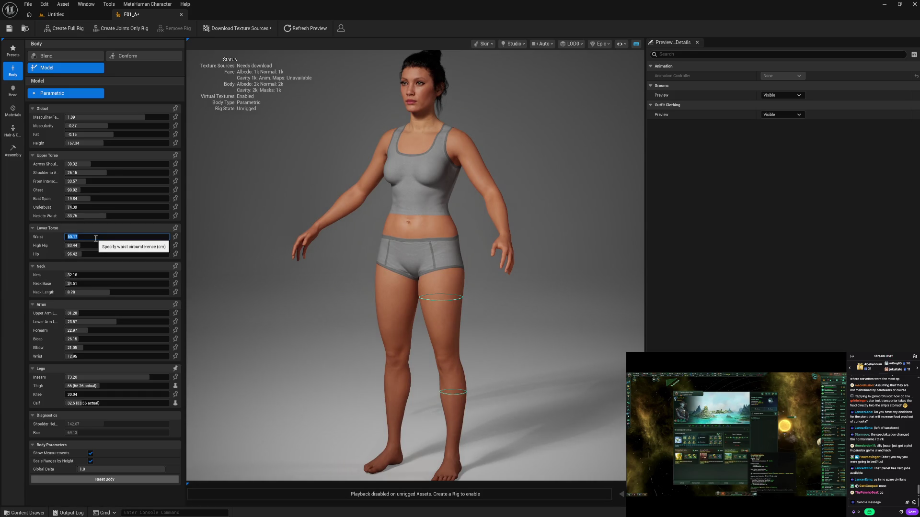
pyautogui.write('75')
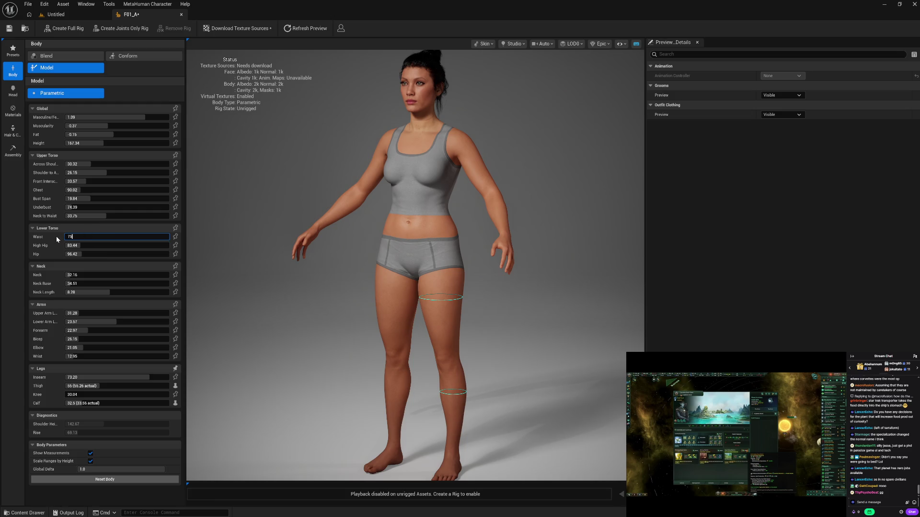
pyautogui.press('Return')
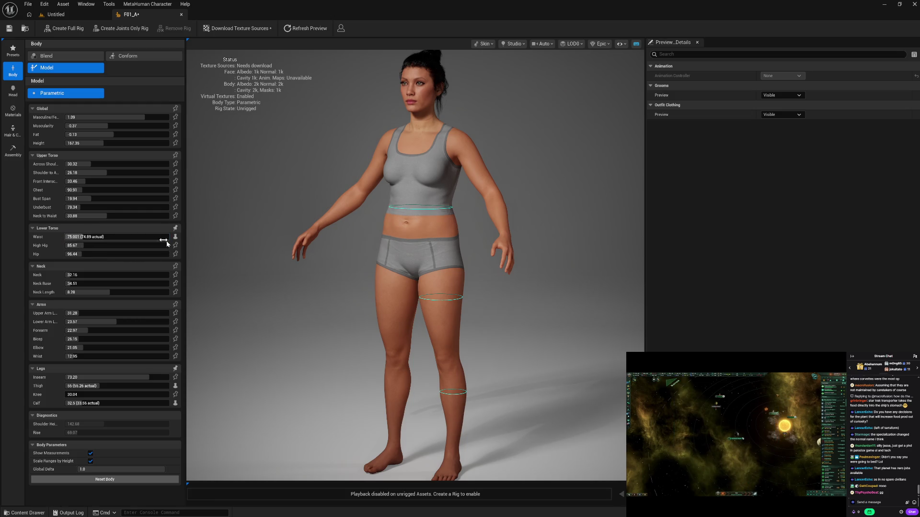
pyautogui.click(175, 236)
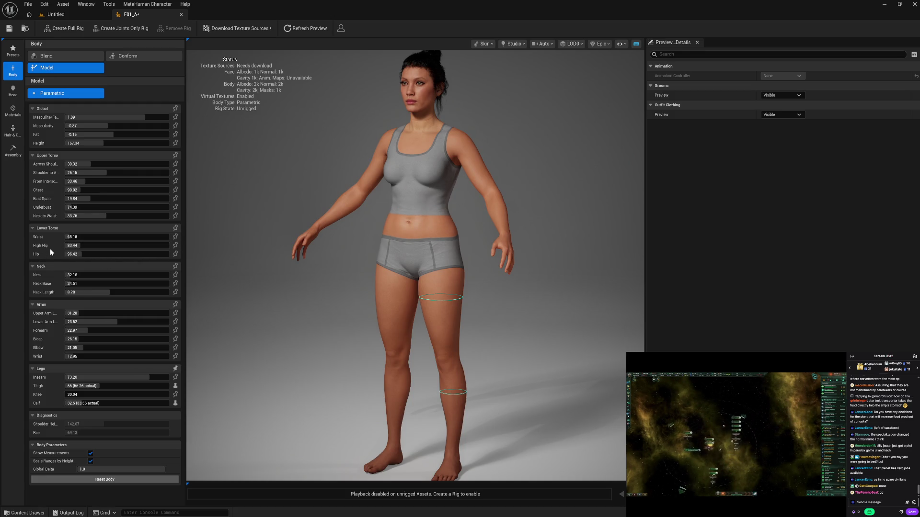
pyautogui.click(98, 245)
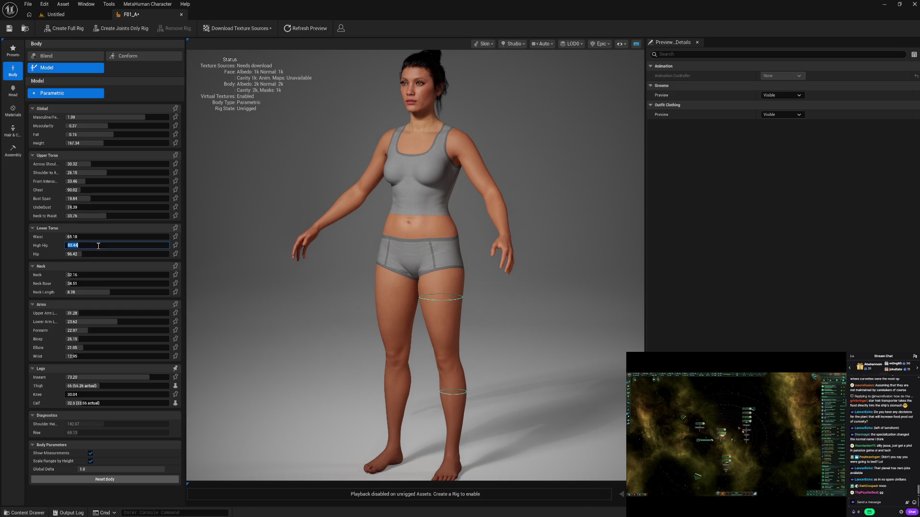
pyautogui.write('95')
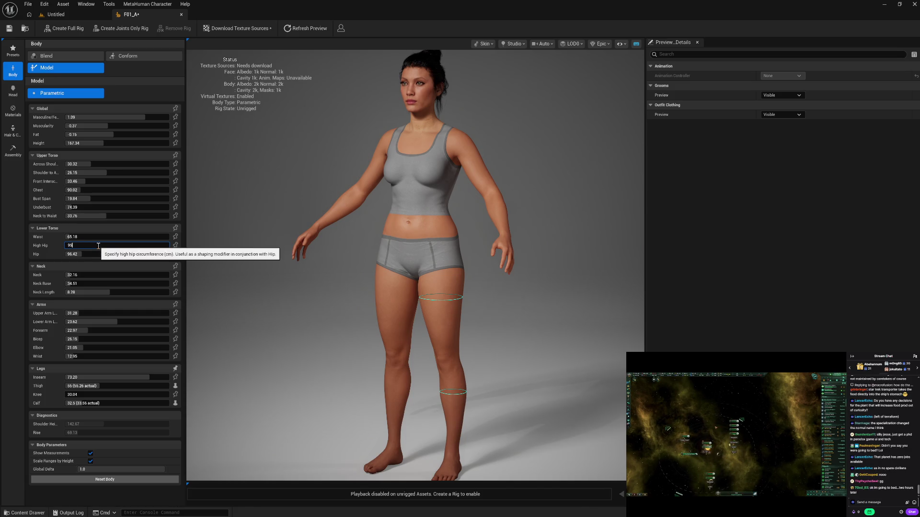
pyautogui.press('Return')
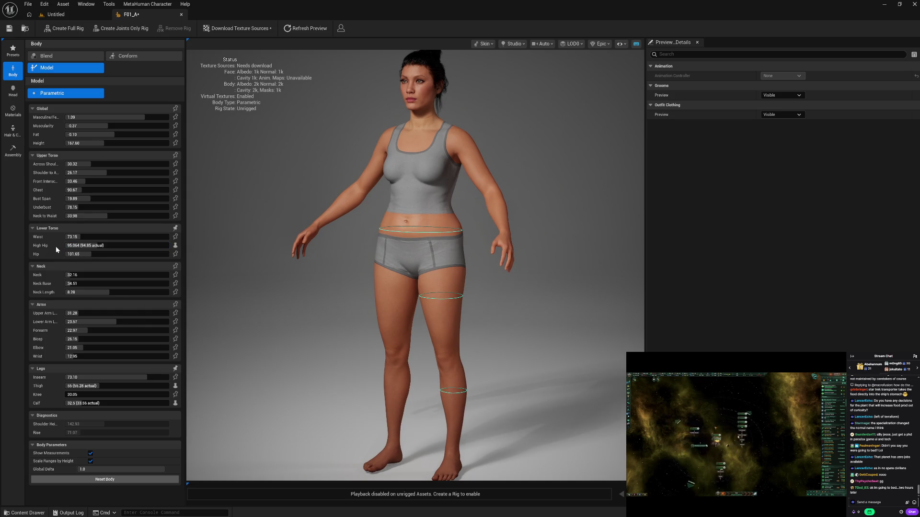
pyautogui.click(176, 246)
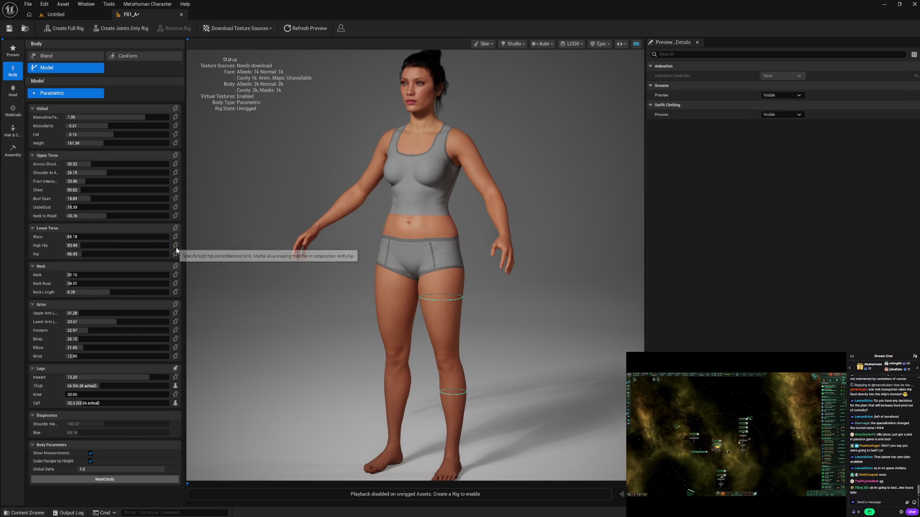
pyautogui.click(132, 254)
pyautogui.write('105')
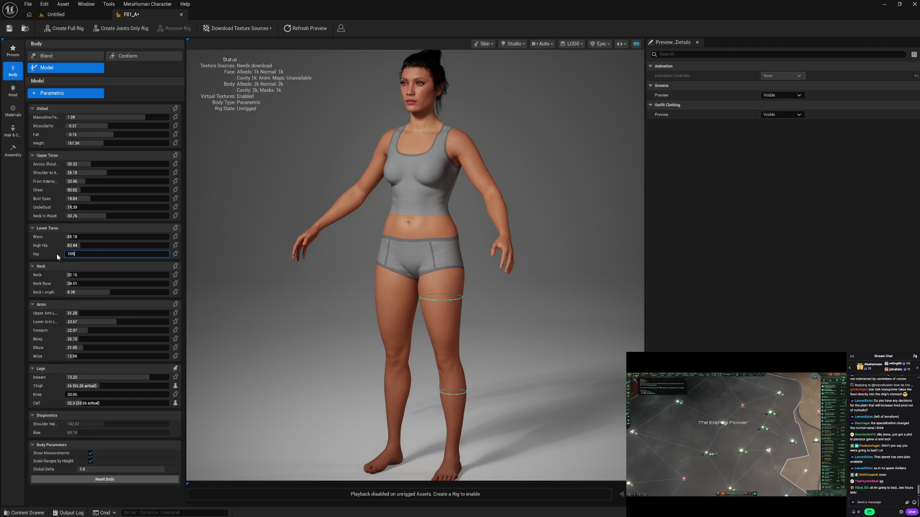
pyautogui.press('Return')
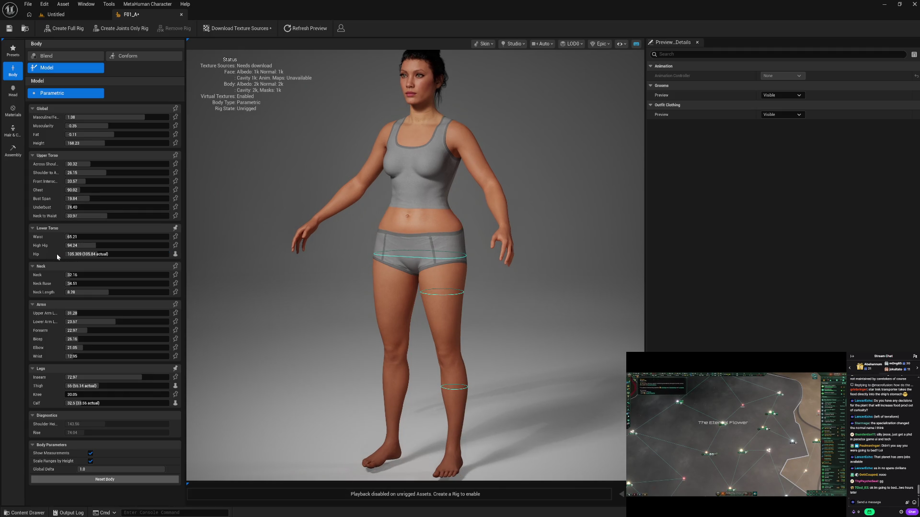
pyautogui.click(175, 254)
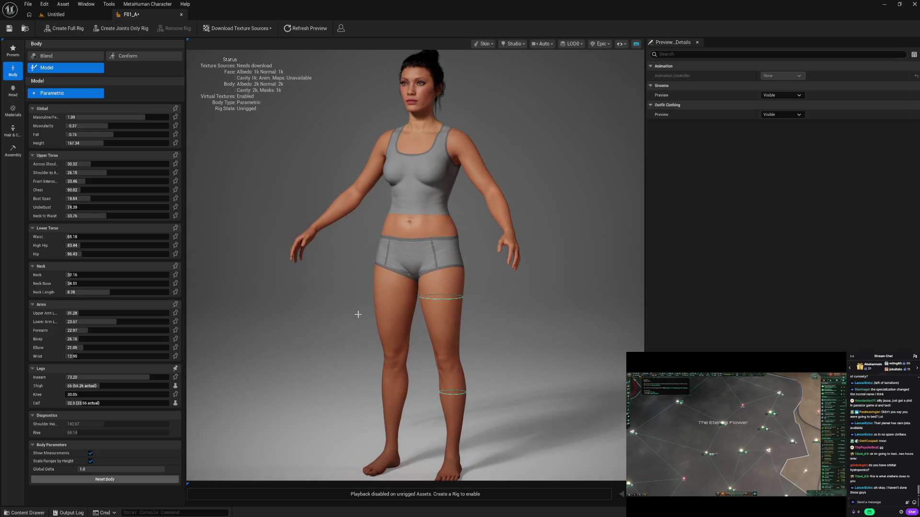
pyautogui.moveTo(304, 323); pyautogui.dragTo(409, 325)
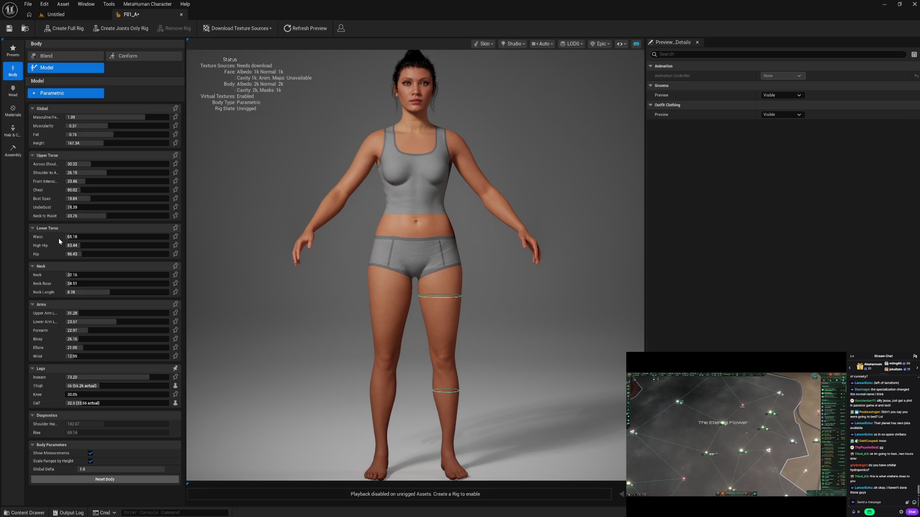
pyautogui.moveTo(300, 269)
pyautogui.mouseDown()
pyautogui.moveTo(445, 270)
pyautogui.moveTo(355, 271)
pyautogui.moveTo(278, 307)
pyautogui.mouseUp()
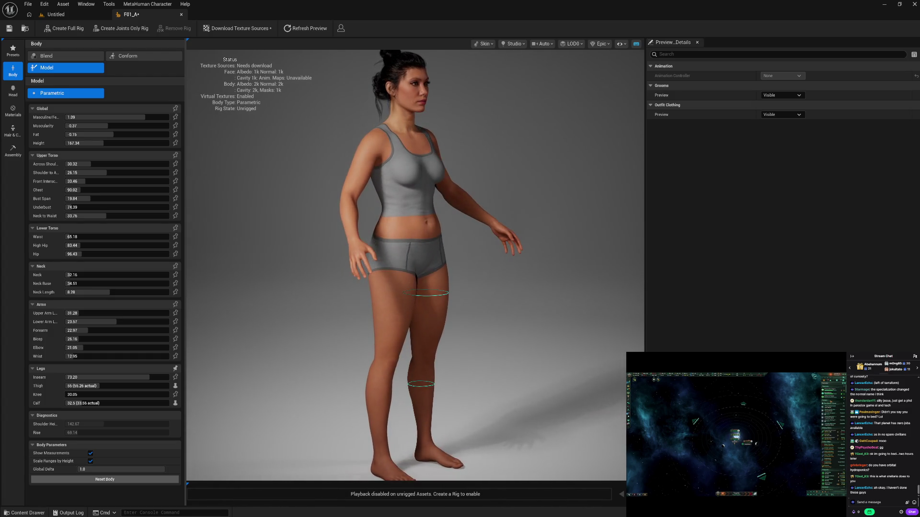
# - Unpin the Calf and Thigh constraints so they revert to 34.22 and 51.97
pyautogui.click(176, 403)
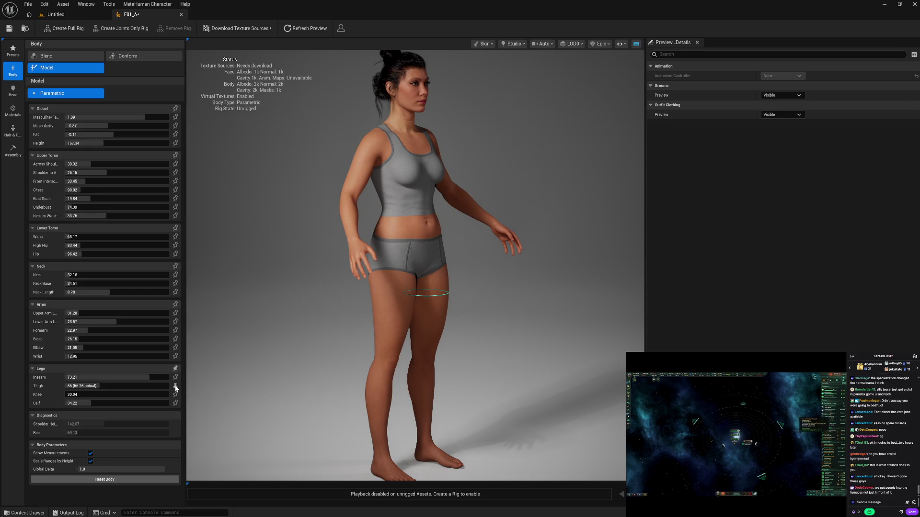
pyautogui.click(176, 386)
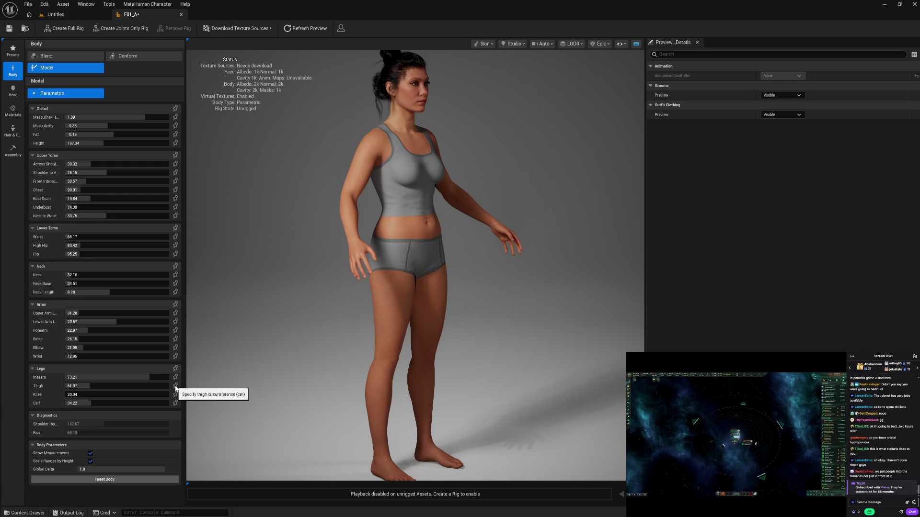
pyautogui.click(175, 386)
pyautogui.click(175, 387)
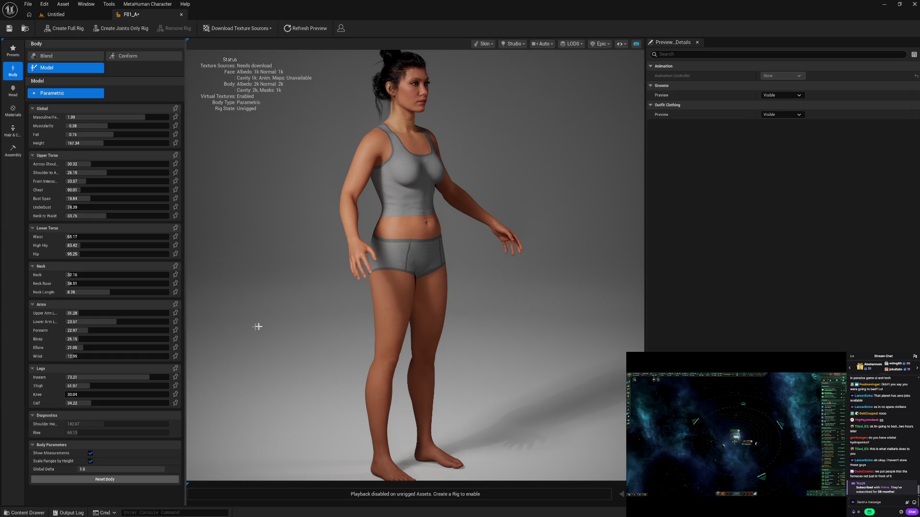
pyautogui.moveTo(257, 327)
pyautogui.mouseDown()
pyautogui.moveTo(230, 327)
pyautogui.moveTo(335, 327)
pyautogui.mouseUp()
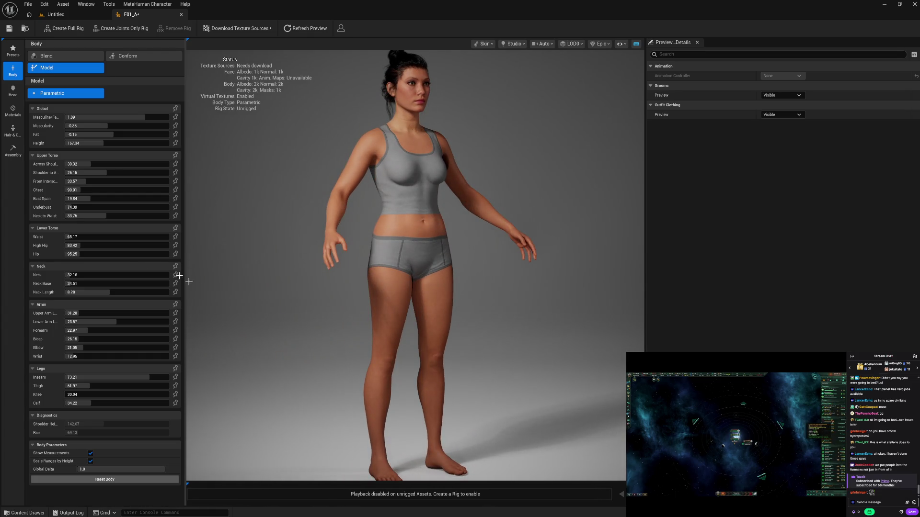
pyautogui.click(17, 93)
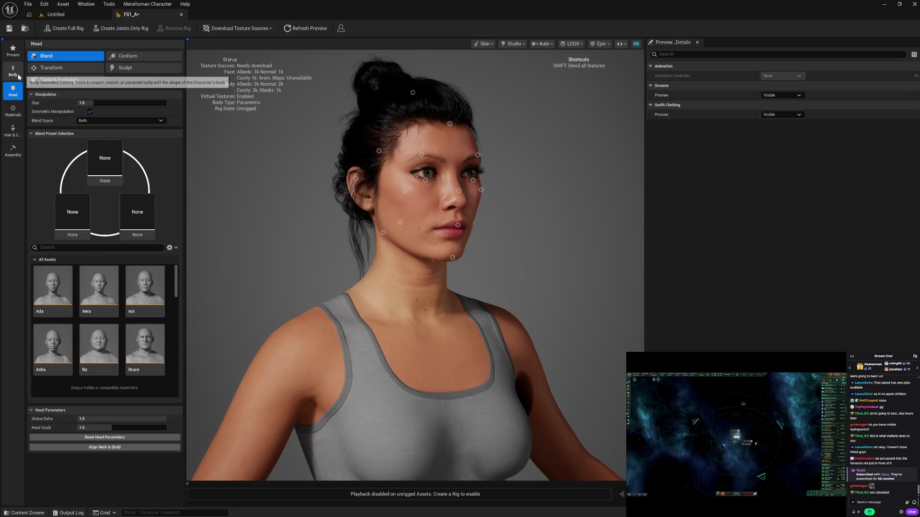
pyautogui.click(19, 76)
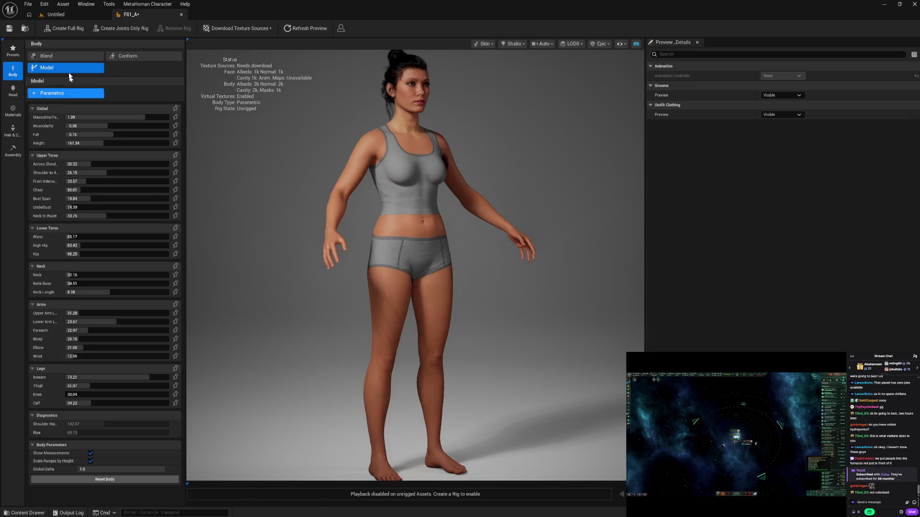
pyautogui.click(63, 54)
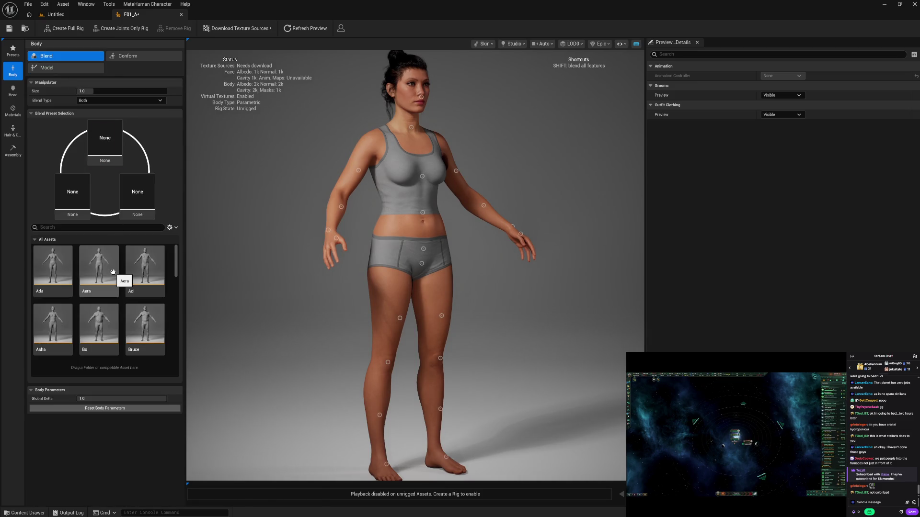
pyautogui.rightClick(147, 280)
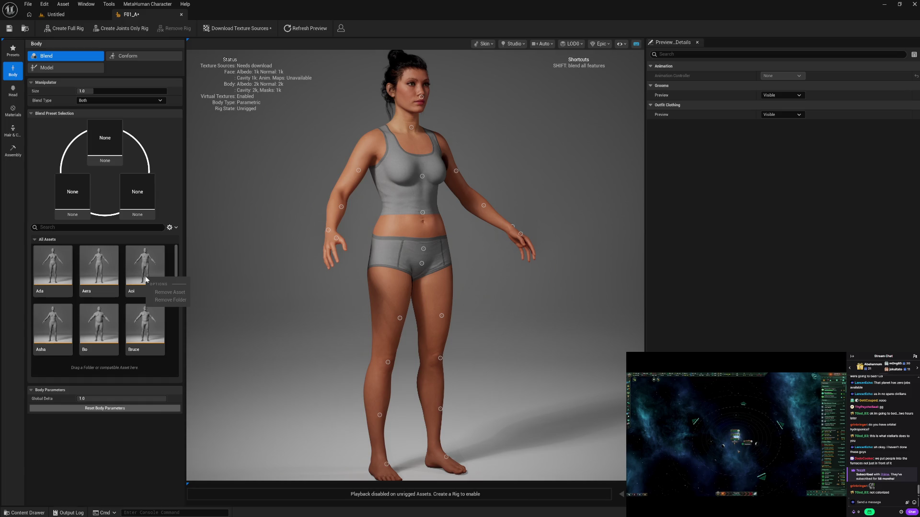
pyautogui.click(172, 261)
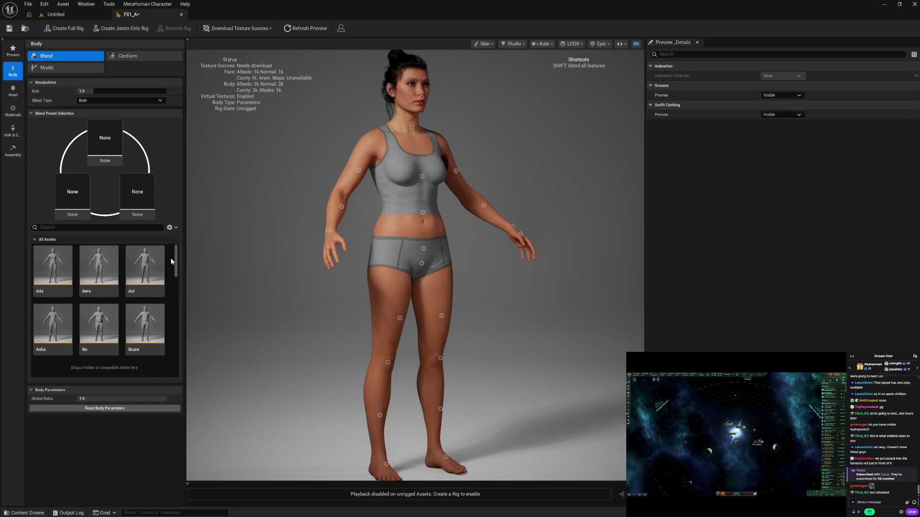
pyautogui.scroll(-2, 172, 261)
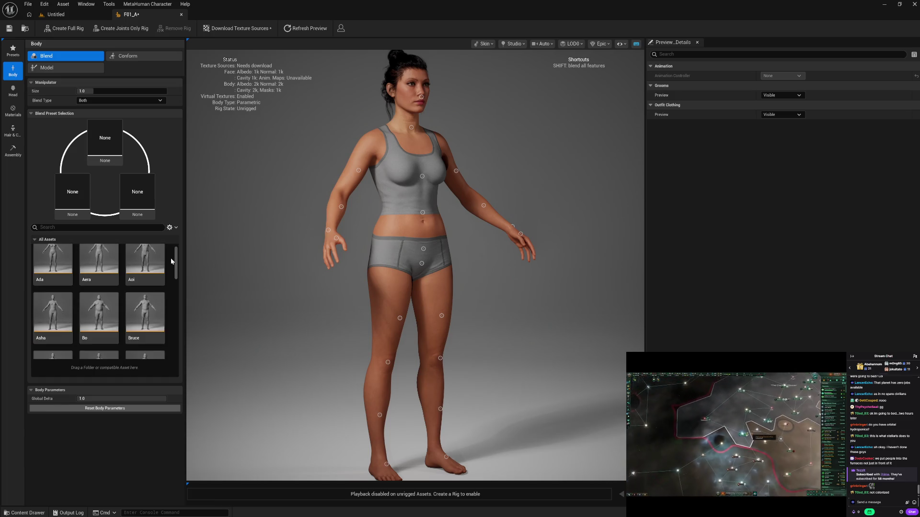
pyautogui.scroll(-1, 172, 261)
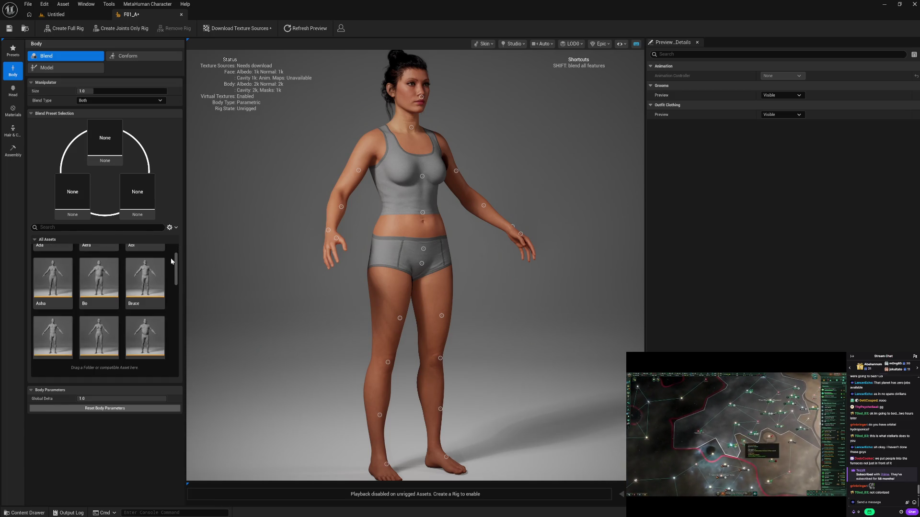
pyautogui.scroll(-3, 172, 261)
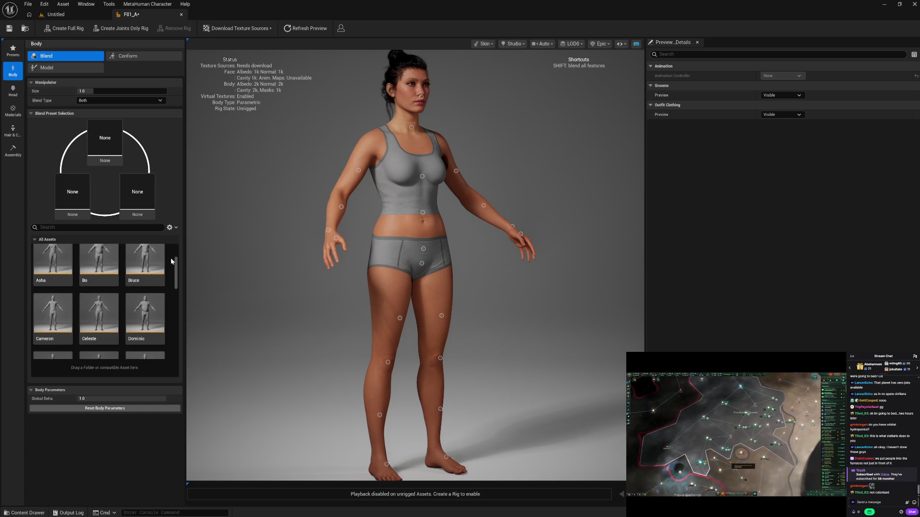
pyautogui.scroll(-1, 172, 261)
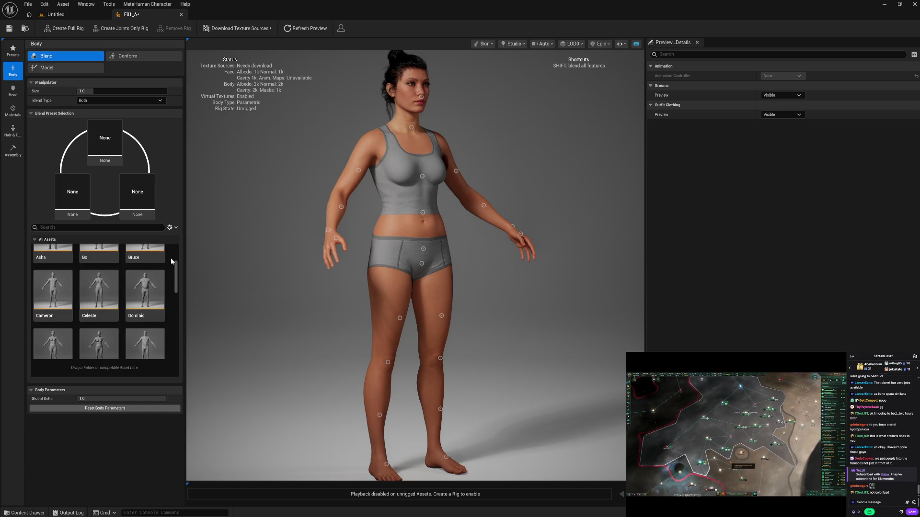
pyautogui.scroll(-3, 171, 261)
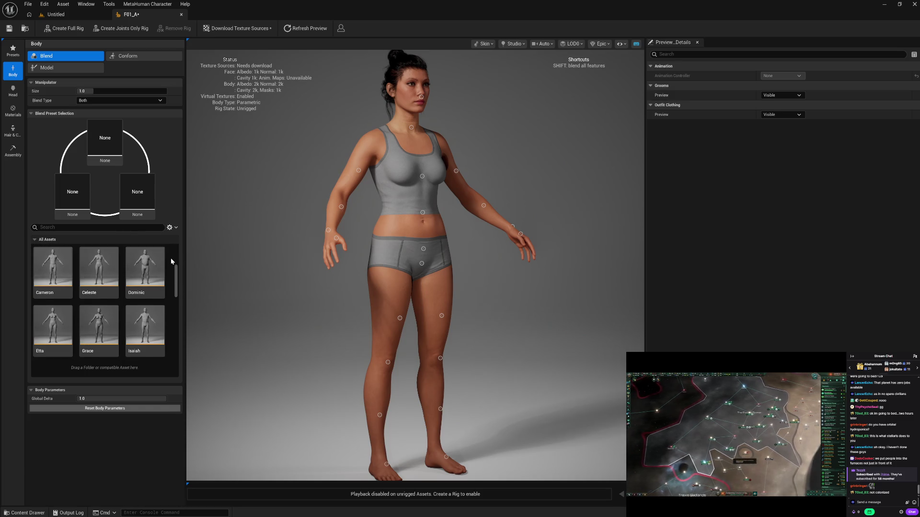
pyautogui.scroll(-4, 171, 261)
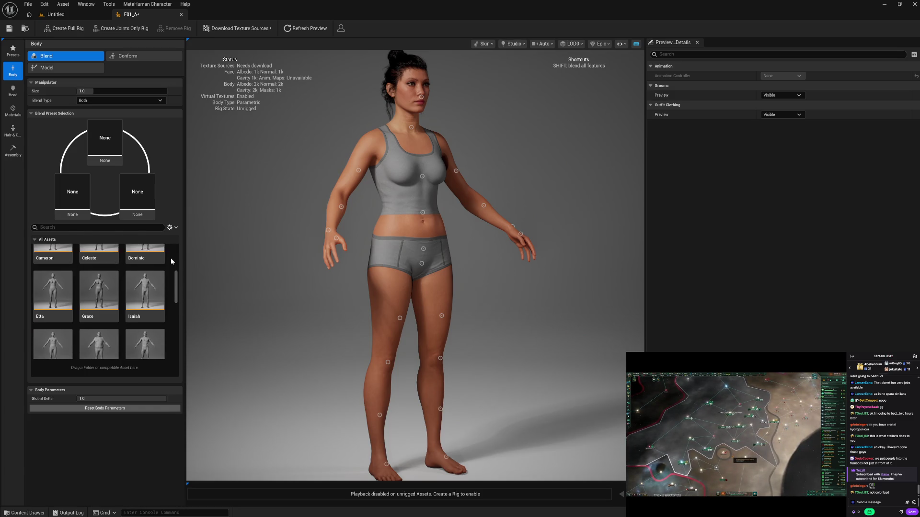
pyautogui.scroll(-5, 171, 261)
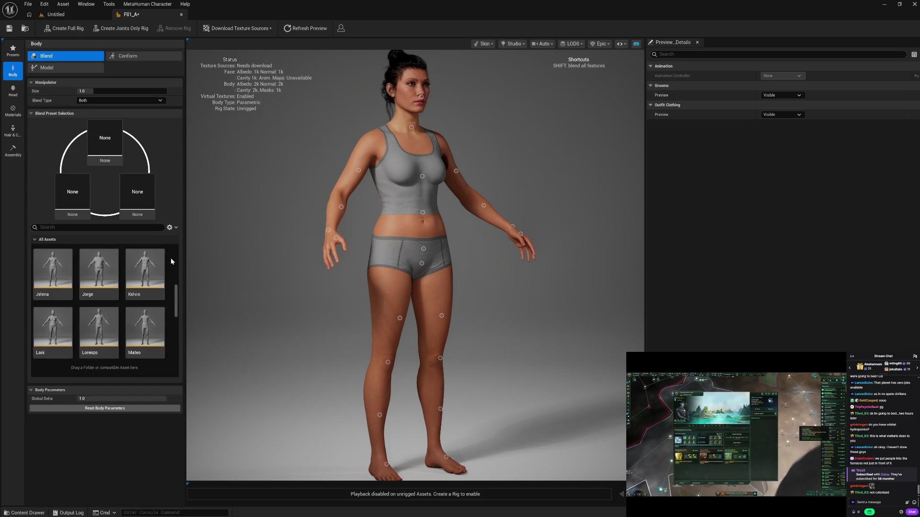
pyautogui.scroll(-1, 171, 259)
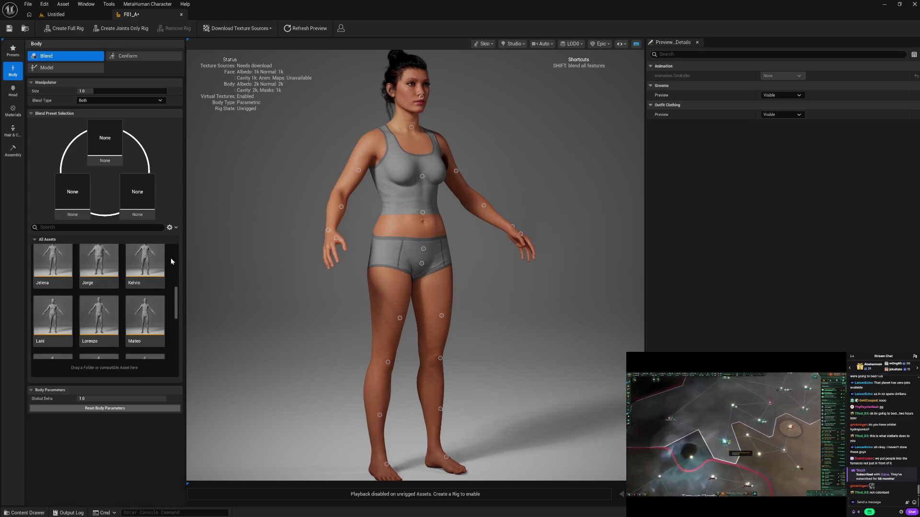
pyautogui.scroll(-3, 171, 261)
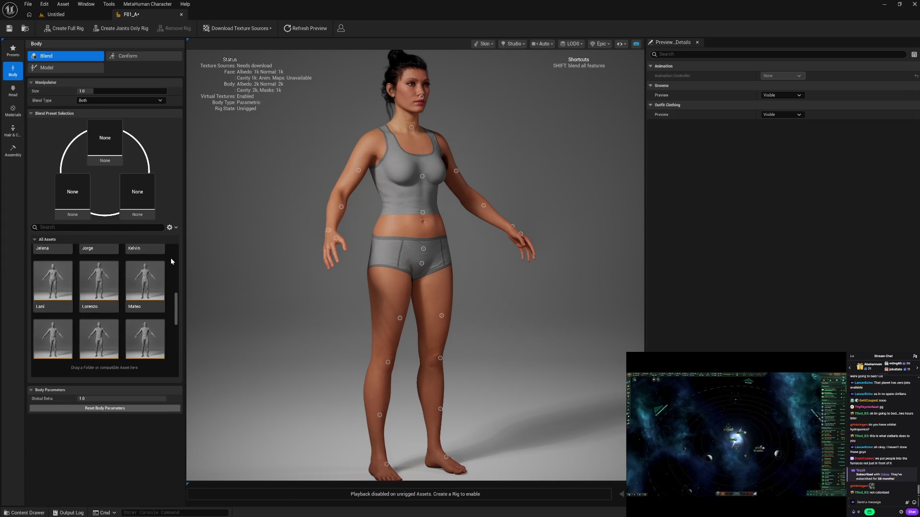
pyautogui.scroll(-6, 171, 261)
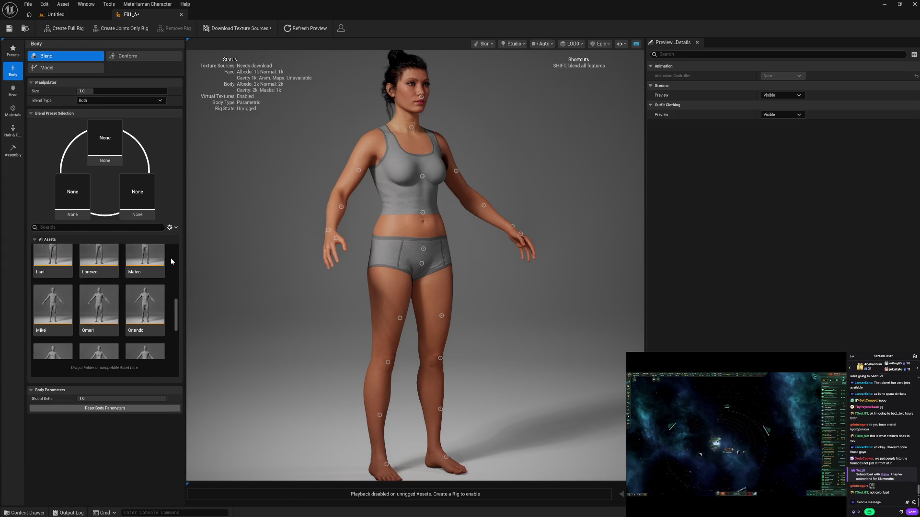
pyautogui.scroll(-2, 171, 261)
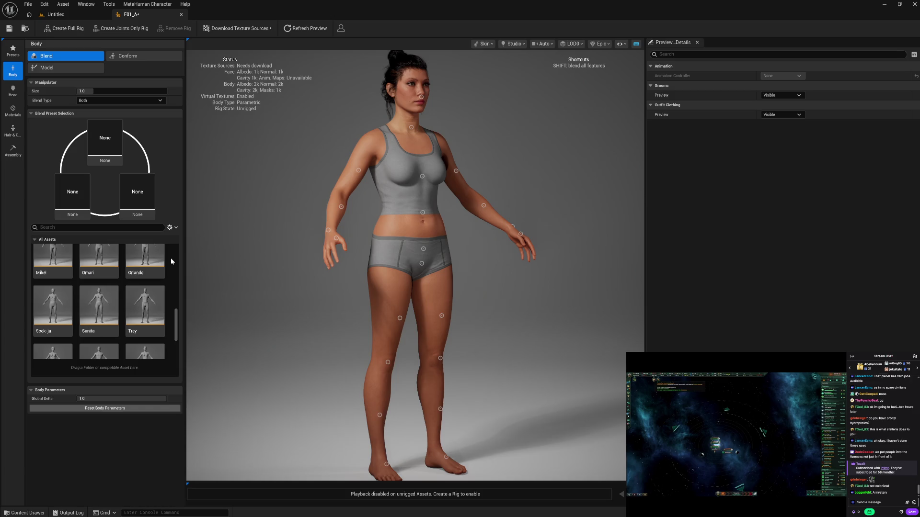
pyautogui.scroll(-3, 171, 259)
pyautogui.scroll(-5, 171, 261)
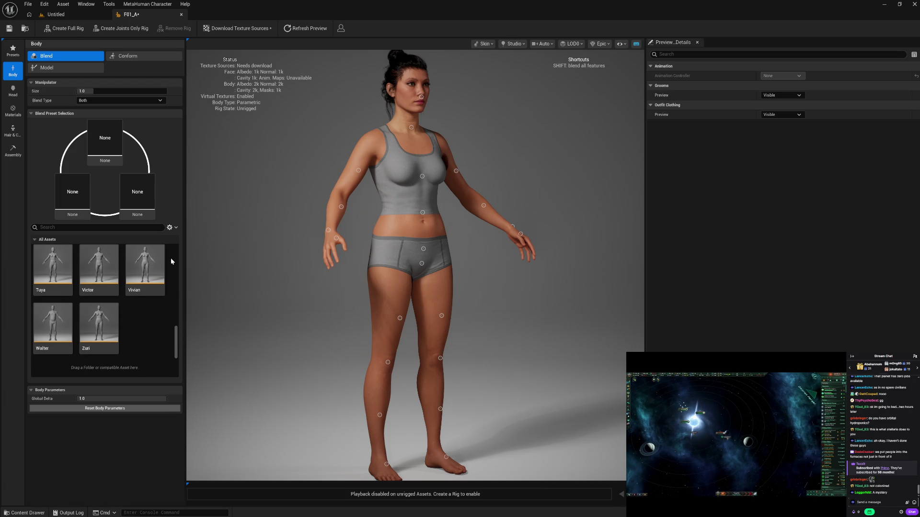
pyautogui.scroll(5, 171, 261)
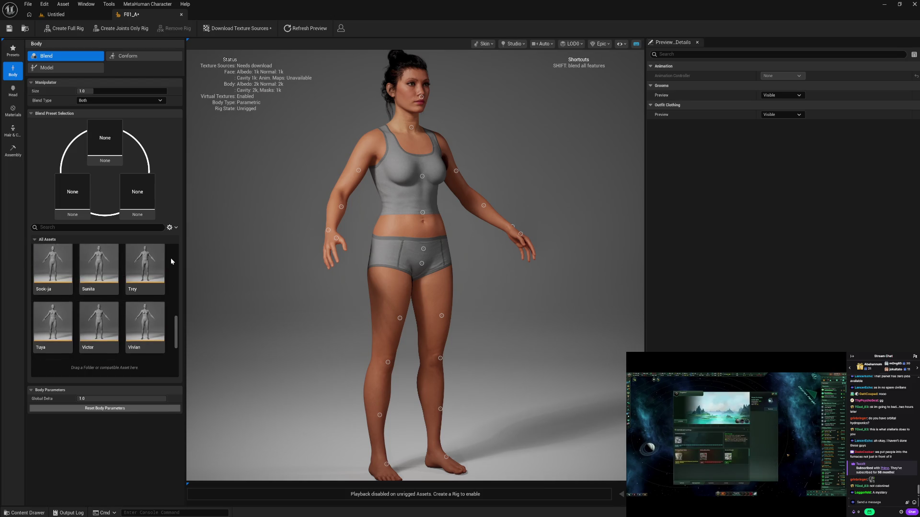
pyautogui.scroll(3, 171, 261)
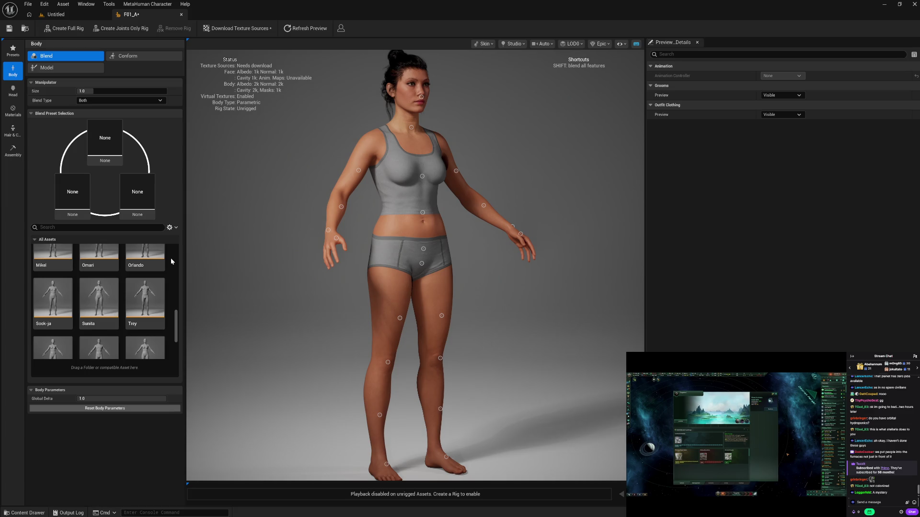
pyautogui.scroll(-8, 171, 261)
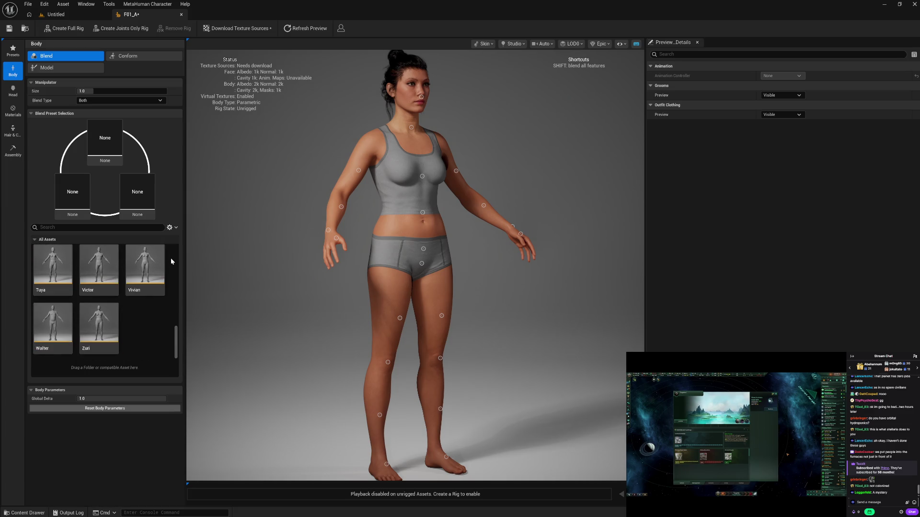
pyautogui.scroll(5, 171, 261)
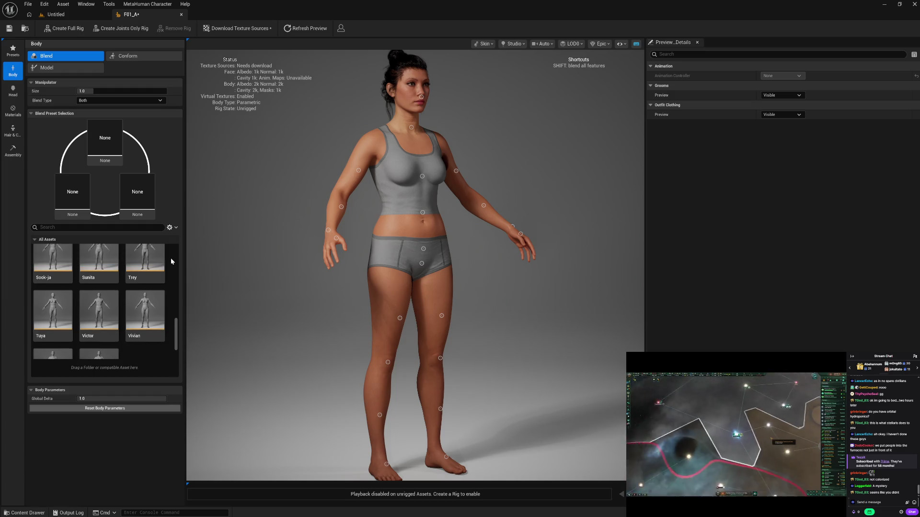
pyautogui.scroll(6, 171, 261)
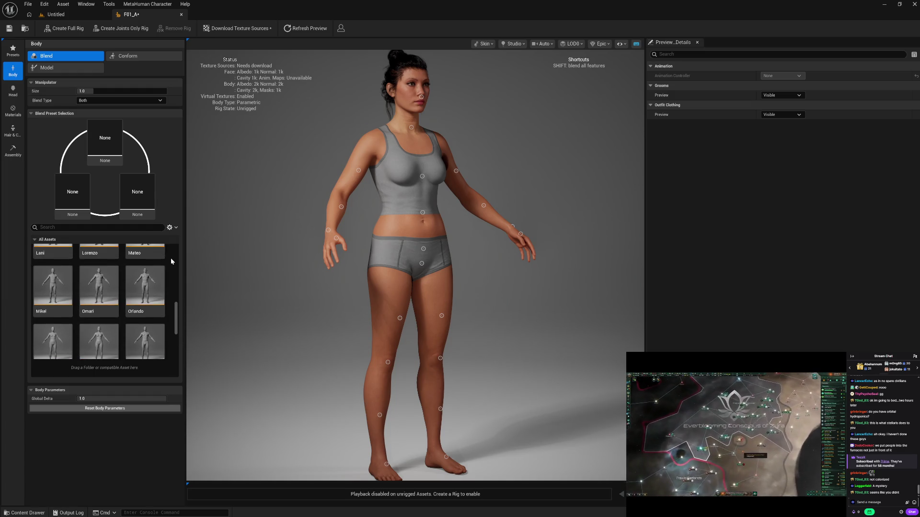
# - Save F01_A from the Assembly panel, then briefly open and close the Content Drawer
pyautogui.click(12, 150)
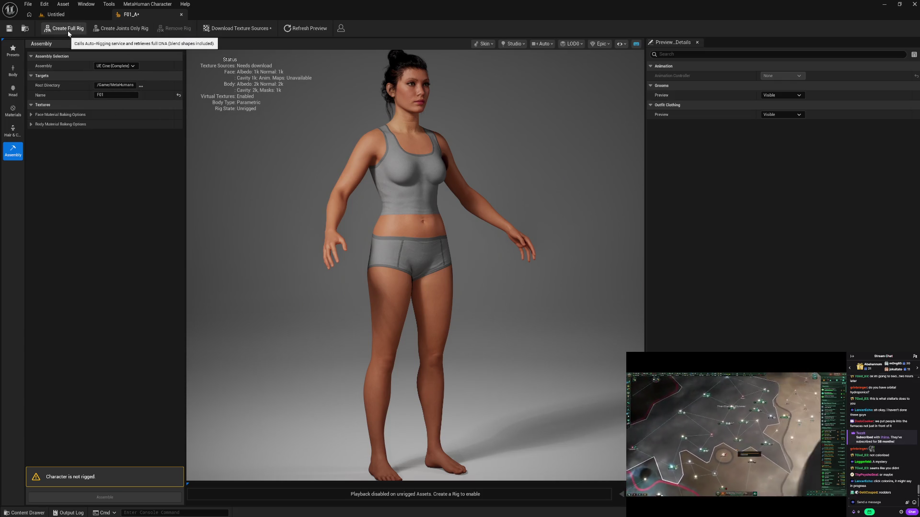
pyautogui.click(9, 30)
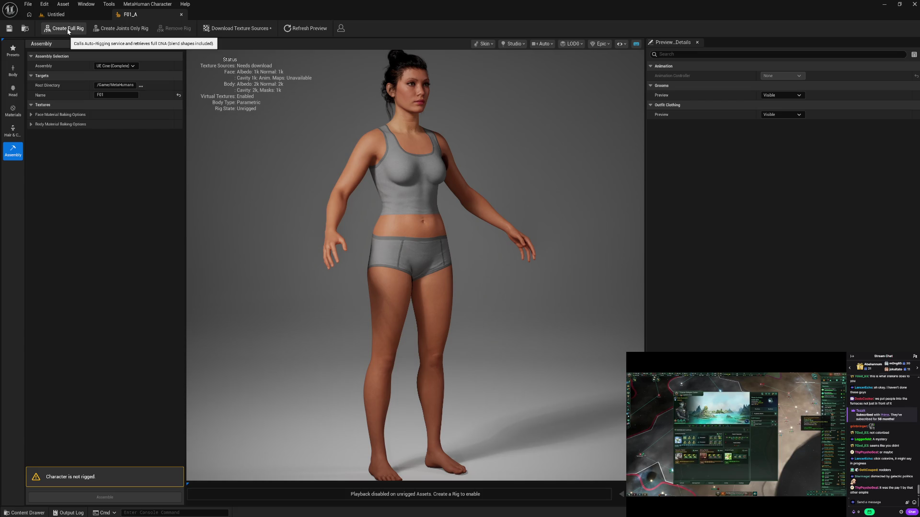
pyautogui.click(18, 513)
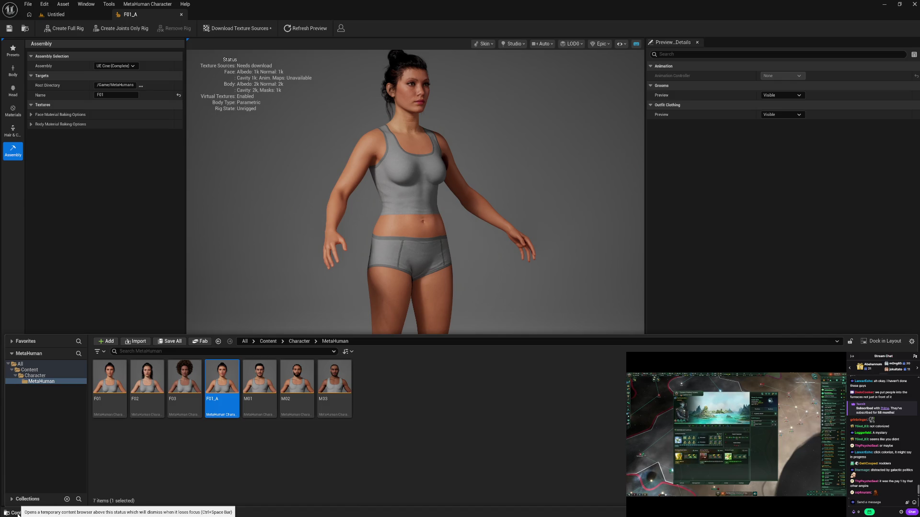
pyautogui.click(18, 513)
# - From the Untitled level, open Edit > Project Settings and scroll the category list
pyautogui.click(55, 15)
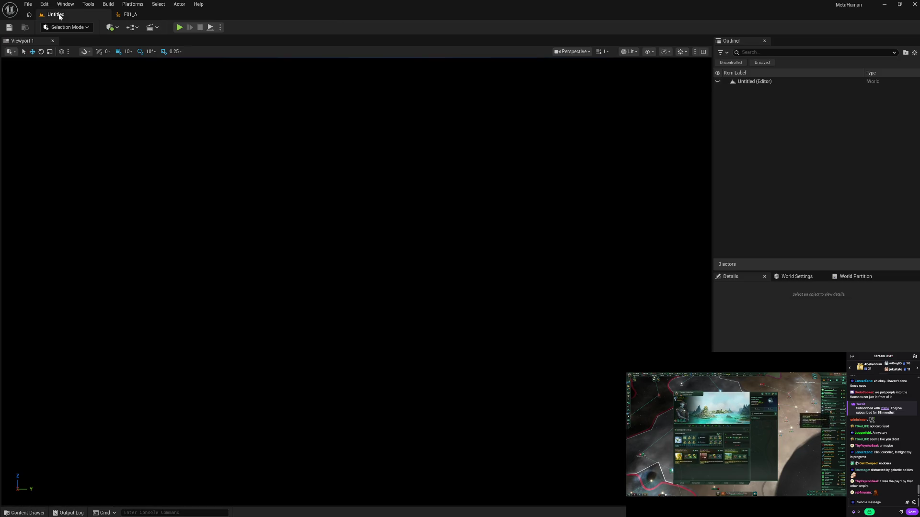
pyautogui.click(44, 4)
pyautogui.click(100, 118)
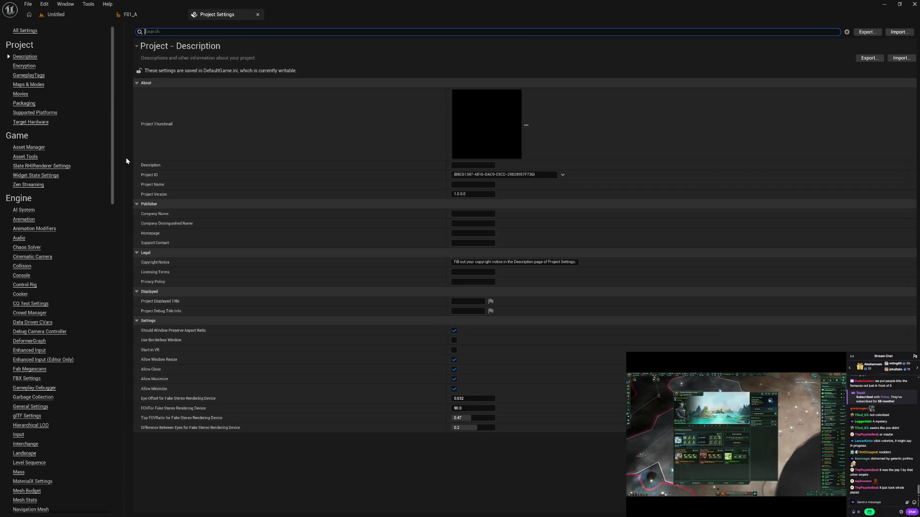
pyautogui.moveTo(113, 168)
pyautogui.mouseDown()
pyautogui.moveTo(111, 261)
pyautogui.moveTo(132, 498)
pyautogui.mouseUp()
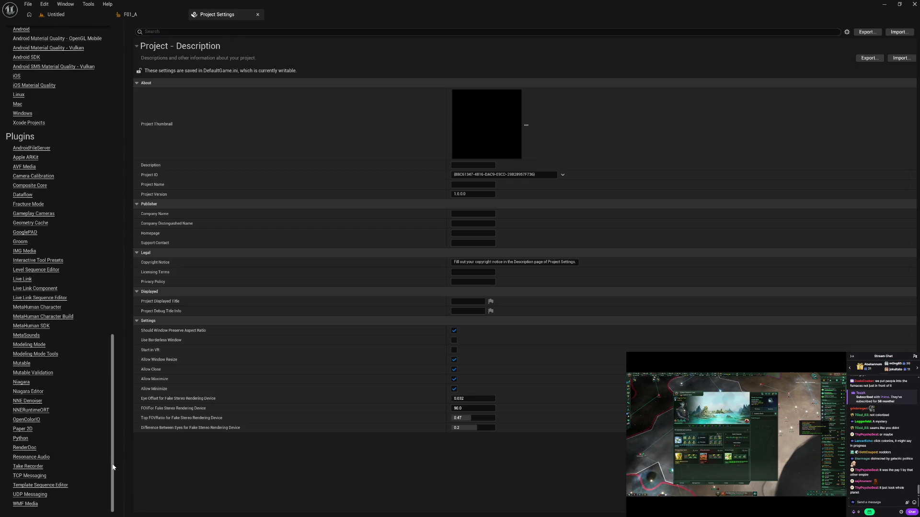
# - Browse the MetaHuman plugin pages and settle on MetaHuman SDK, showing its /Game/Character/MetaHuman paths
pyautogui.click(43, 327)
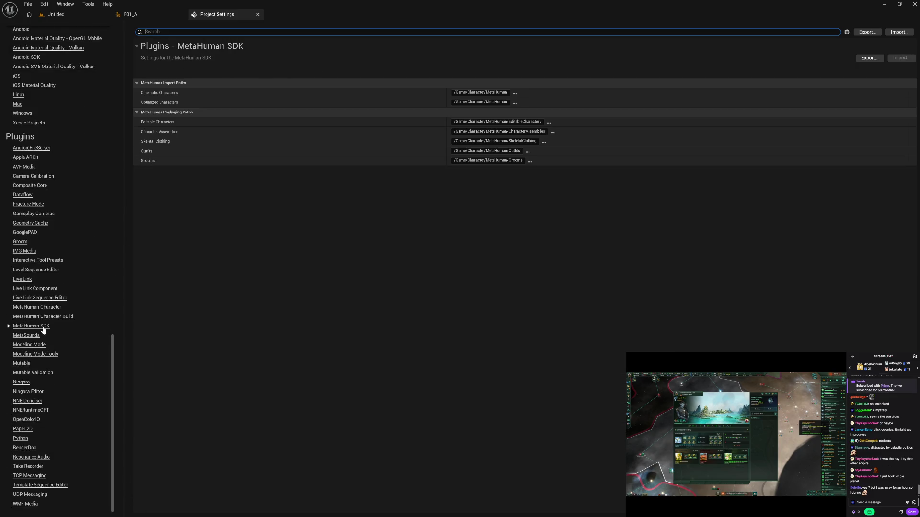
pyautogui.click(45, 317)
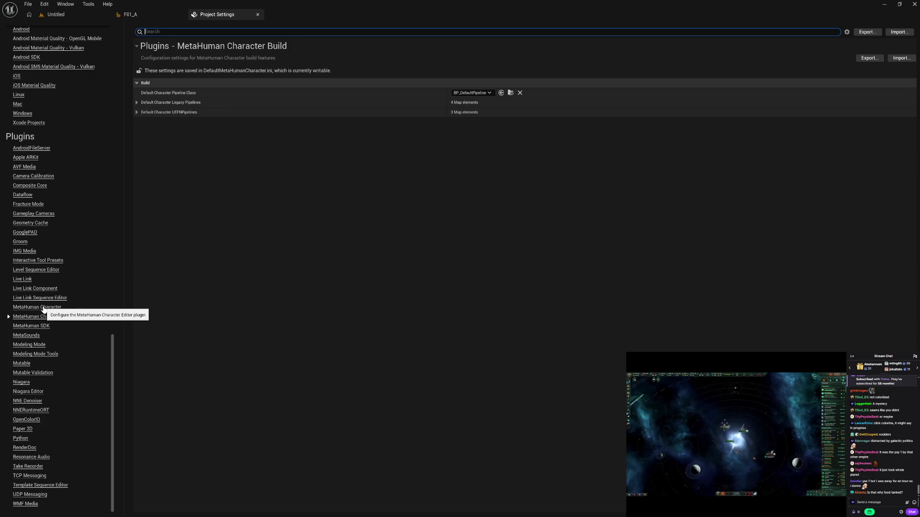
pyautogui.click(44, 308)
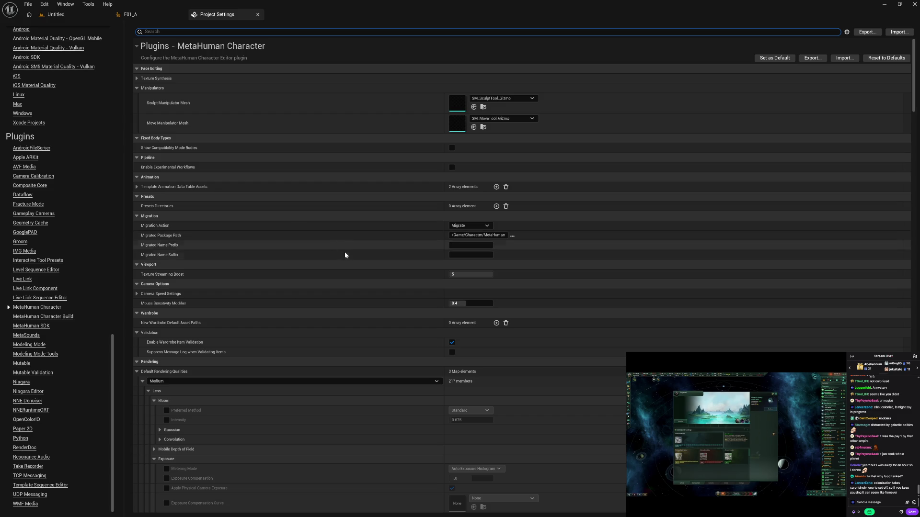
pyautogui.scroll(-10, 373, 317)
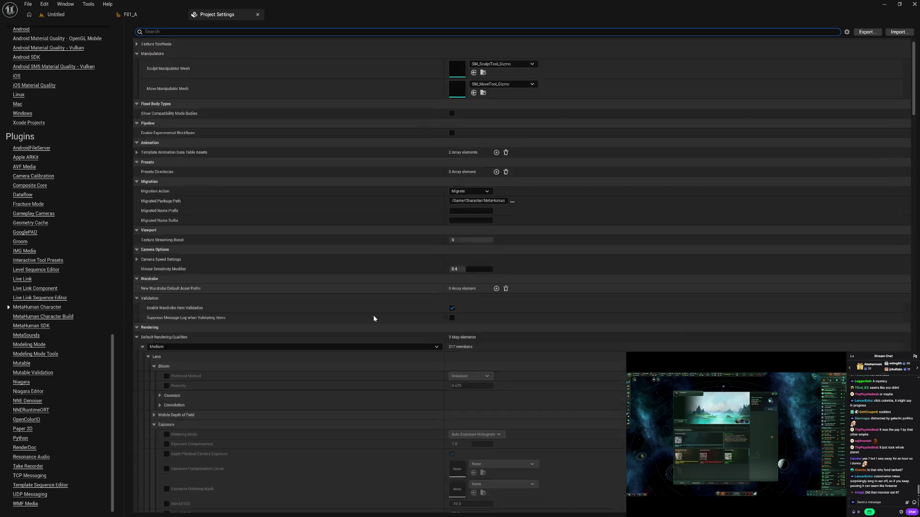
pyautogui.scroll(4, 374, 319)
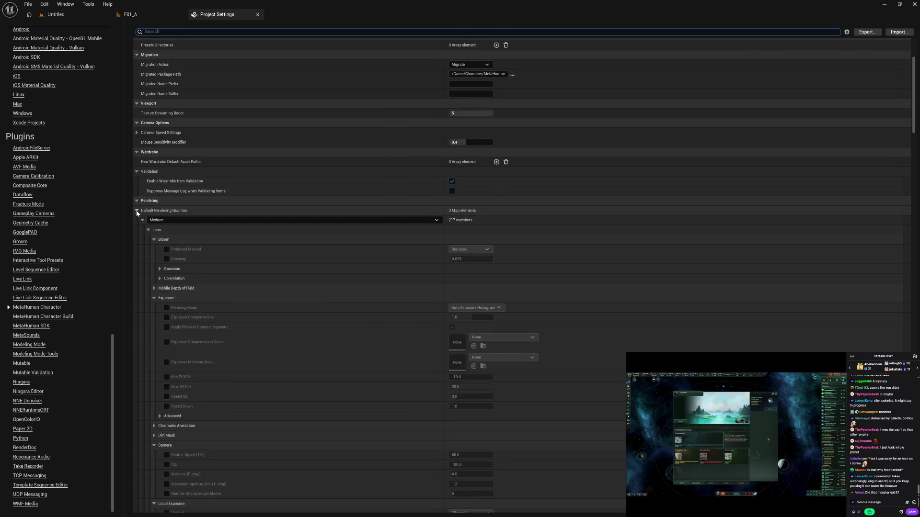
pyautogui.click(136, 211)
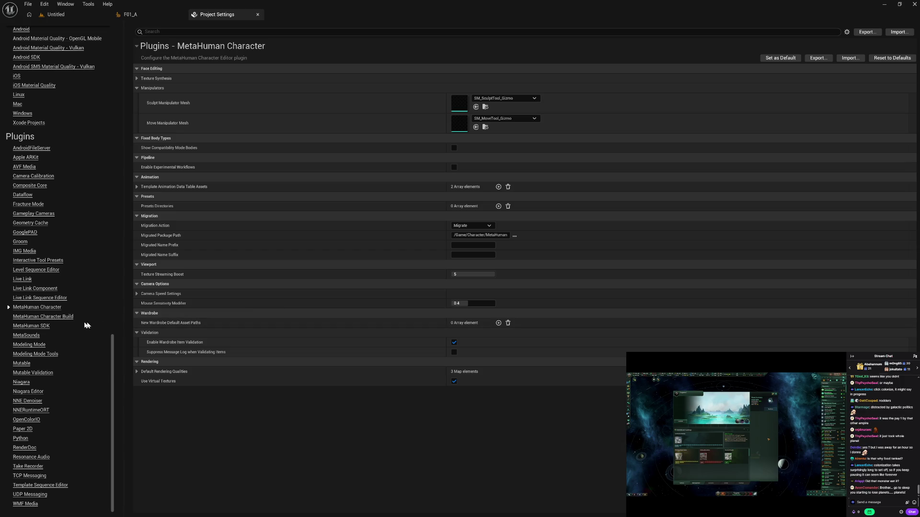
pyautogui.click(36, 327)
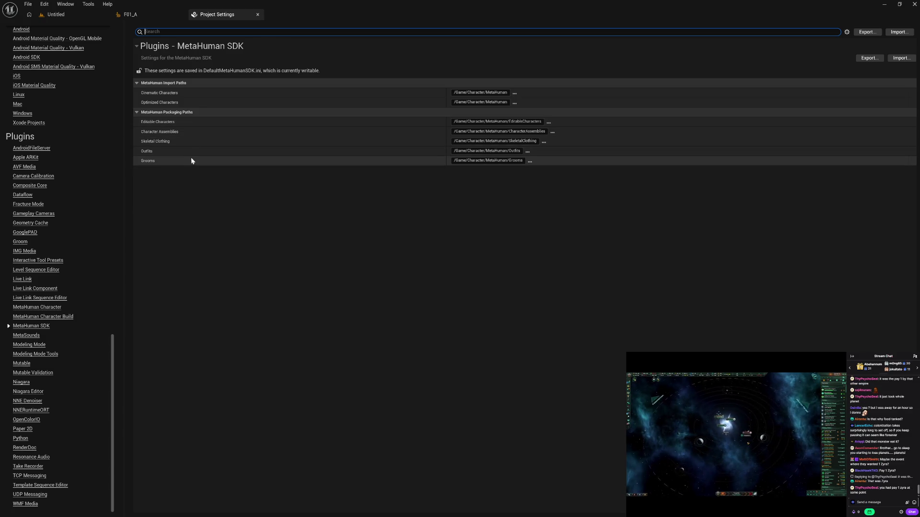
# - Create a new folder named Blueprint inside the MetaHuman content folder
pyautogui.click(77, 19)
pyautogui.click(25, 512)
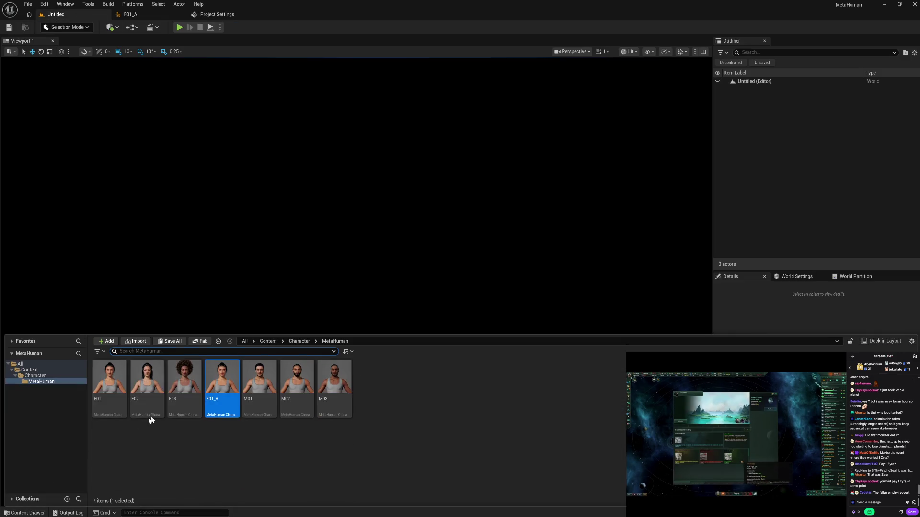
pyautogui.click(202, 453)
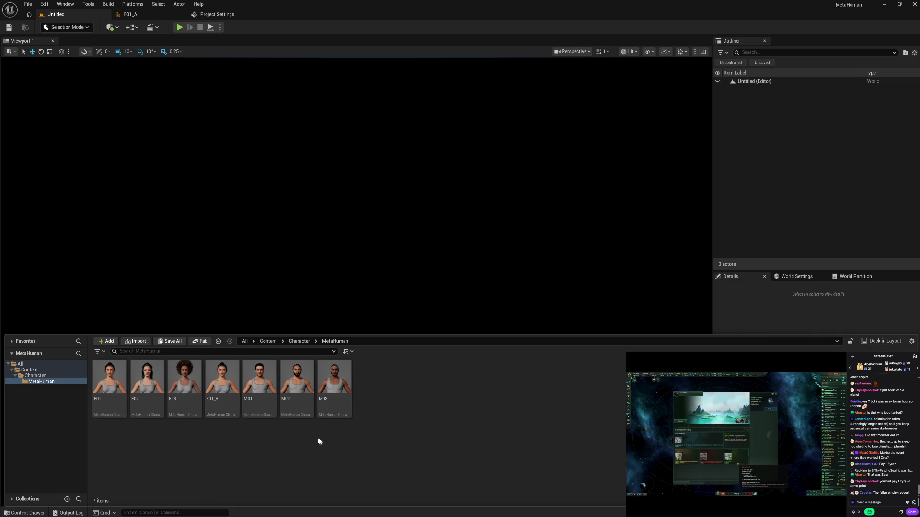
pyautogui.rightClick(427, 402)
pyautogui.click(464, 141)
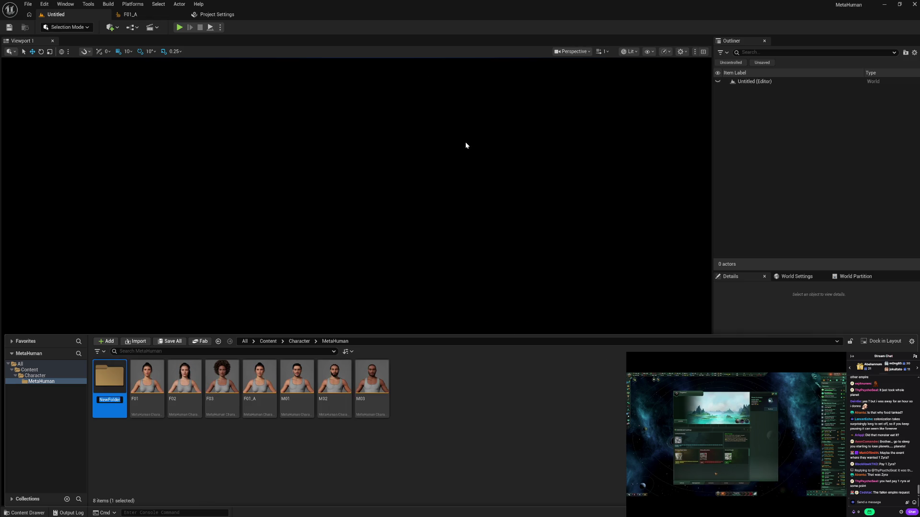
pyautogui.write('Blue')
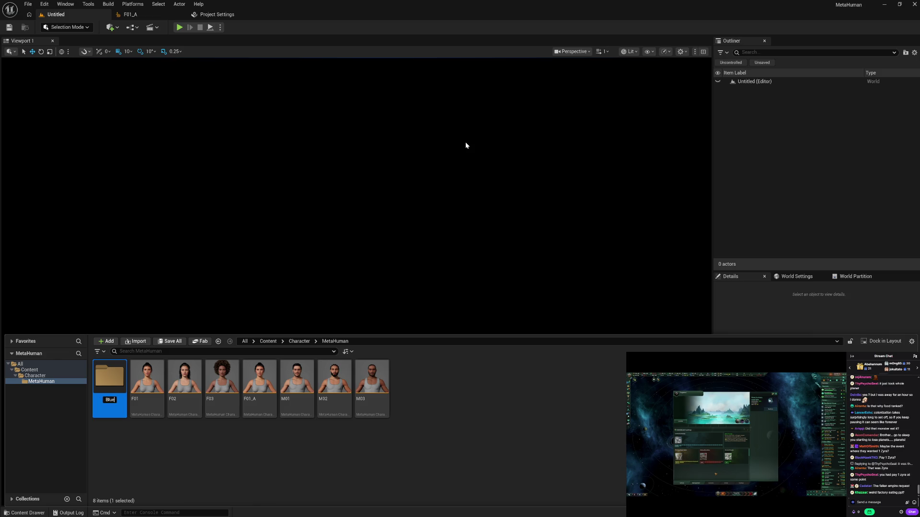
pyautogui.write('print')
pyautogui.press('Return')
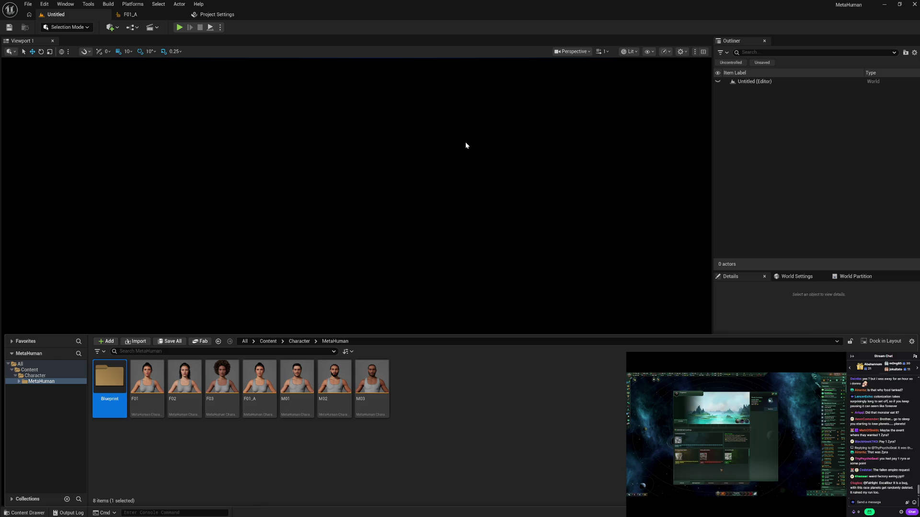
# - Move the seven characters F01–M03 into Blueprint and fix up redirectors in Content
pyautogui.click(149, 405)
pyautogui.keyDown('shift'); pyautogui.click(384, 400); pyautogui.keyUp('shift')
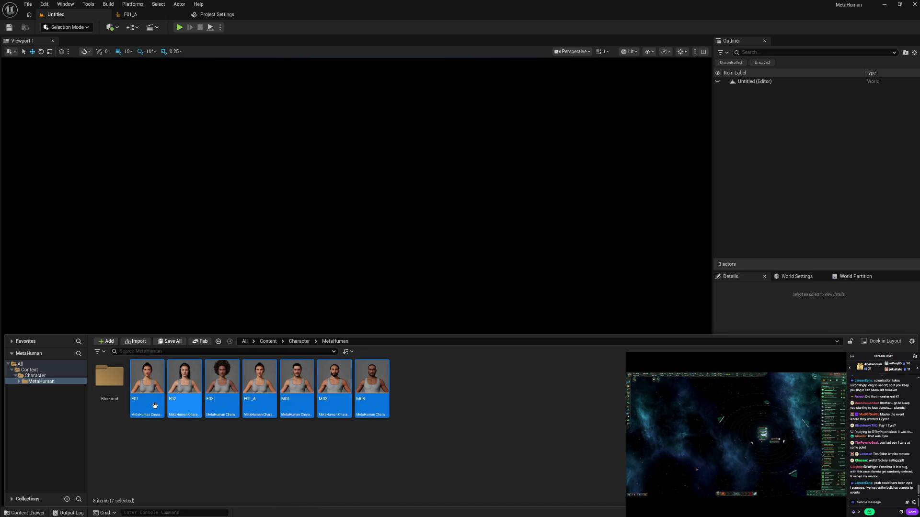
pyautogui.moveTo(149, 402); pyautogui.dragTo(113, 384)
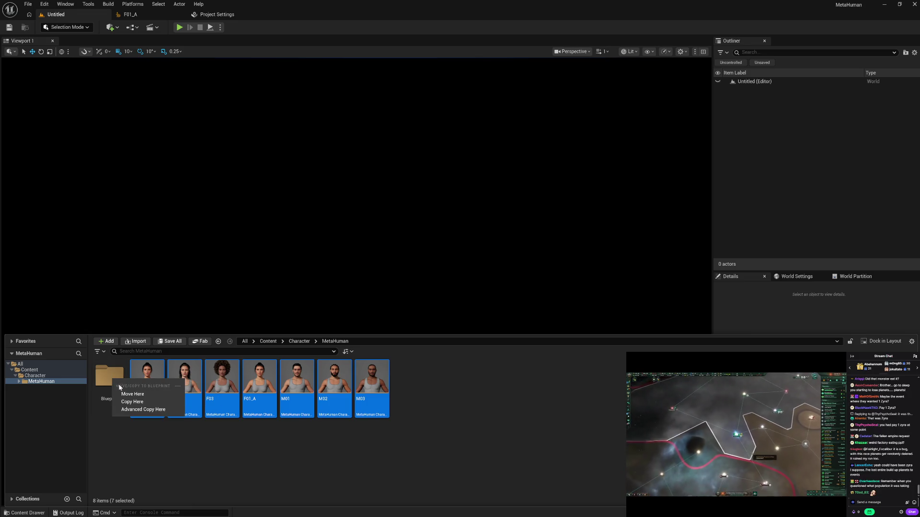
pyautogui.click(128, 394)
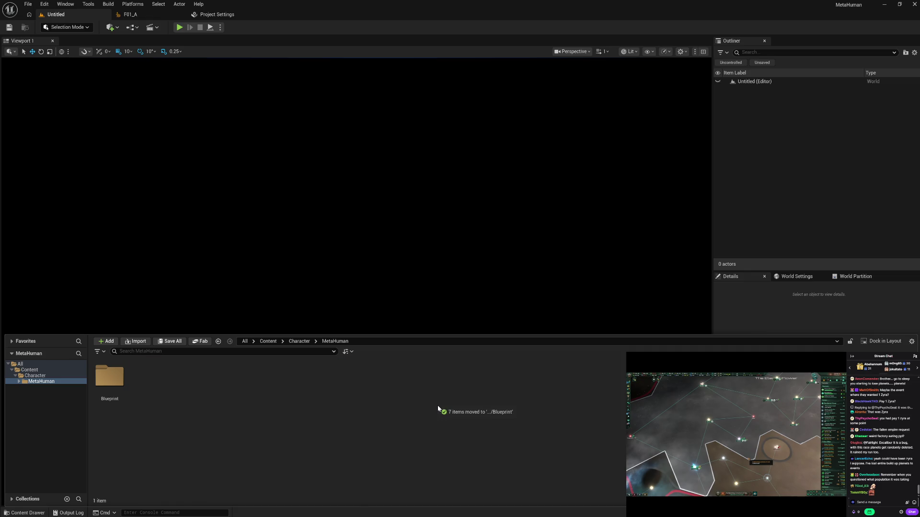
pyautogui.click(28, 369)
pyautogui.rightClick(28, 370)
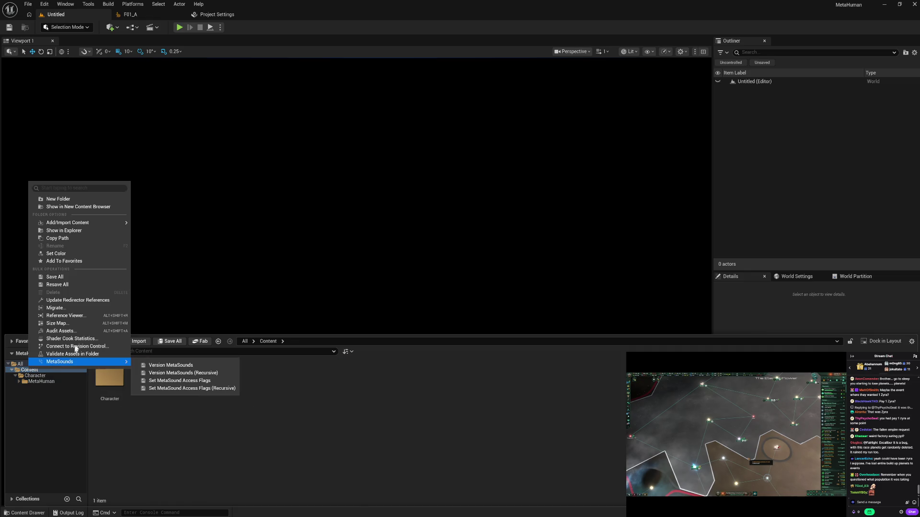
pyautogui.click(91, 300)
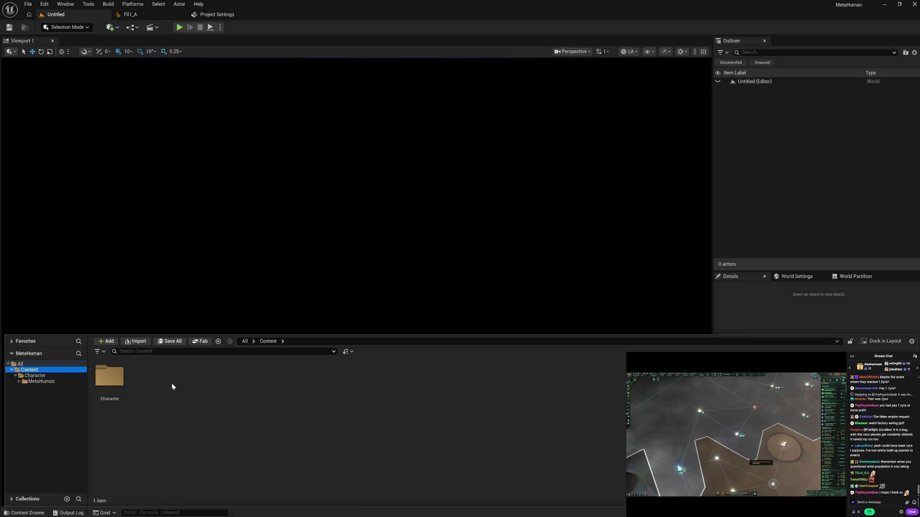
# - Set F01_A's Root Directory to Character/MetaHuman in the Assembly panel
pyautogui.click(151, 18)
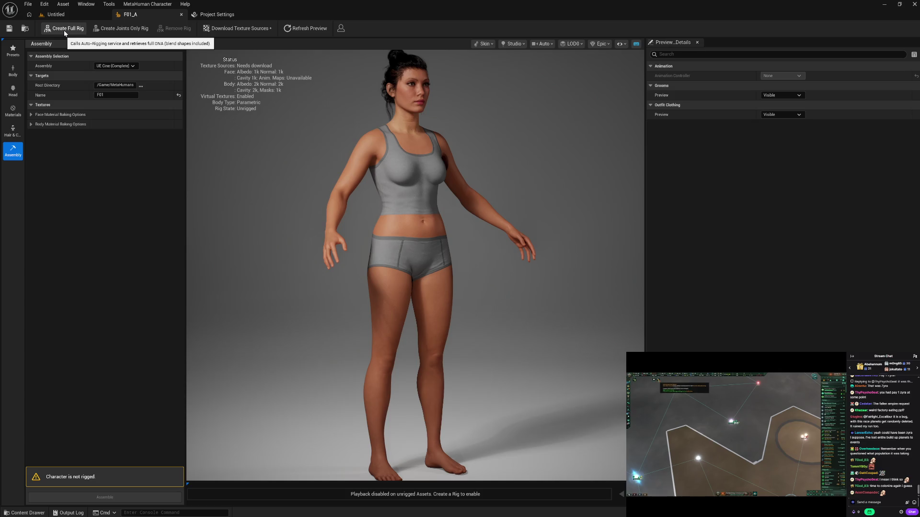
pyautogui.click(135, 85)
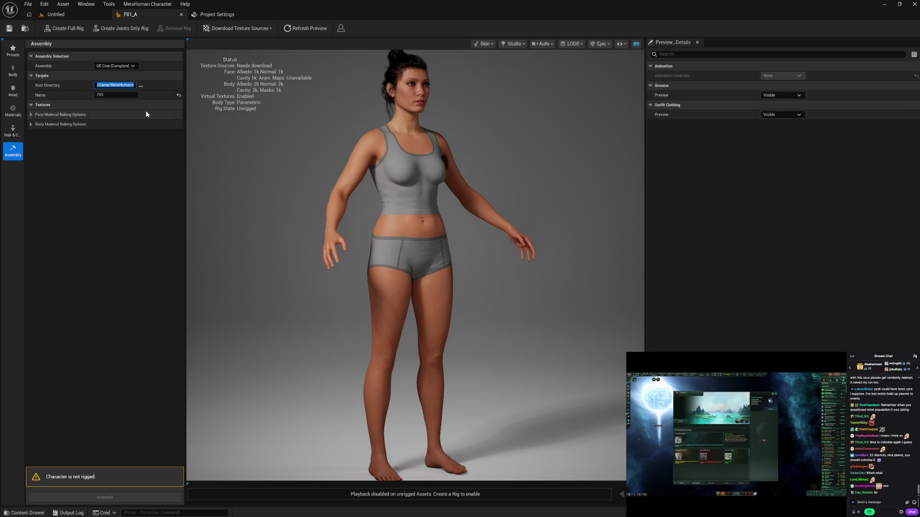
pyautogui.click(141, 86)
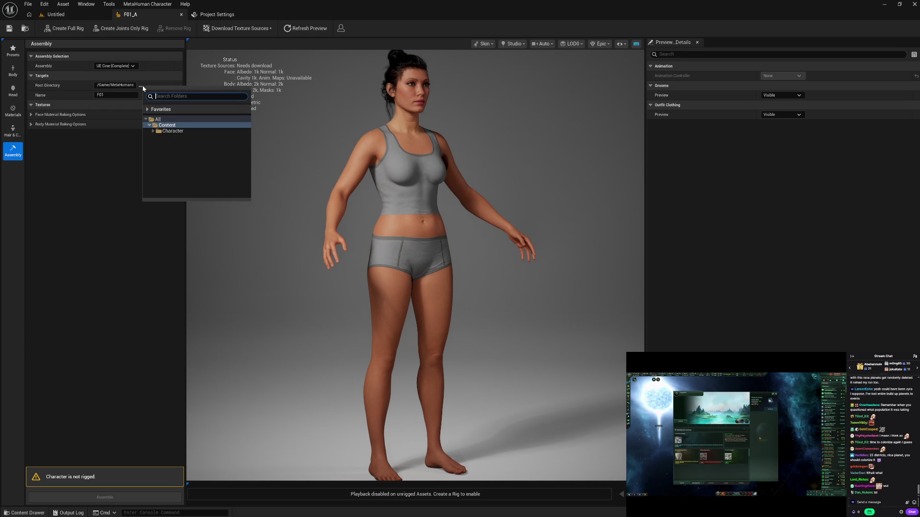
pyautogui.click(154, 131)
pyautogui.click(175, 137)
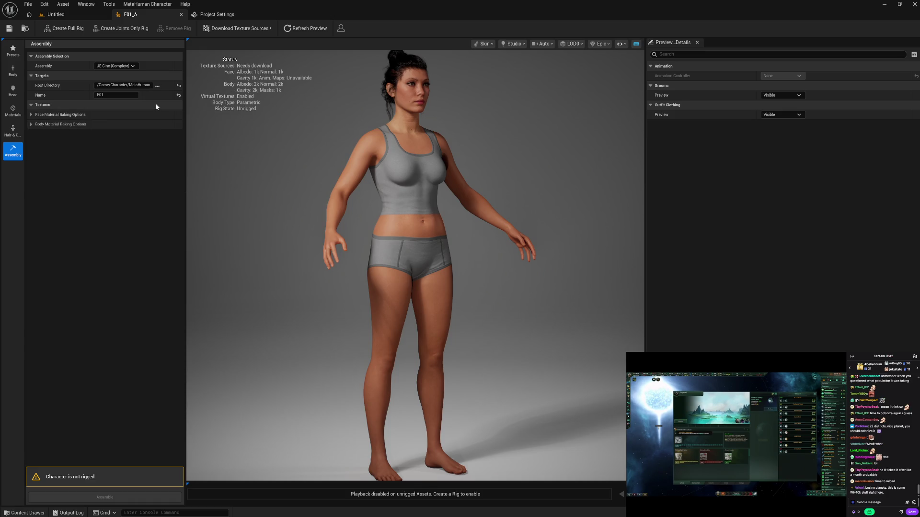
# - Rename the character to Cassie
pyautogui.click(114, 96)
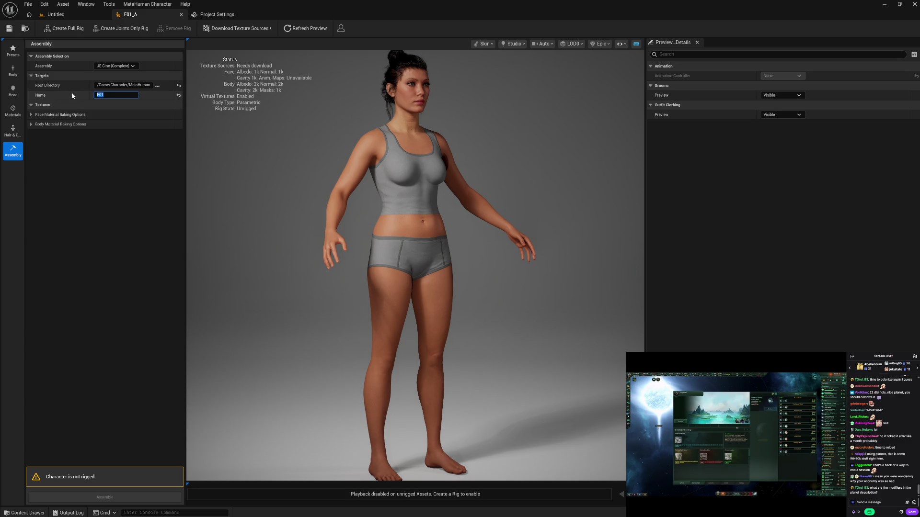
pyautogui.write('Cass')
pyautogui.write('ie')
pyautogui.press('Return')
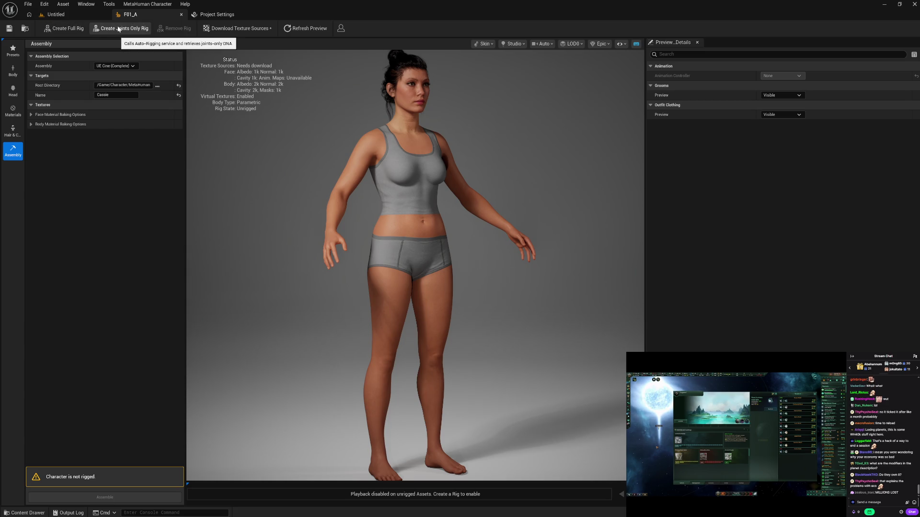
# - Run Create Full Rig on F01_A so face auto-rigging starts and the rig state shows Pending
pyautogui.click(65, 31)
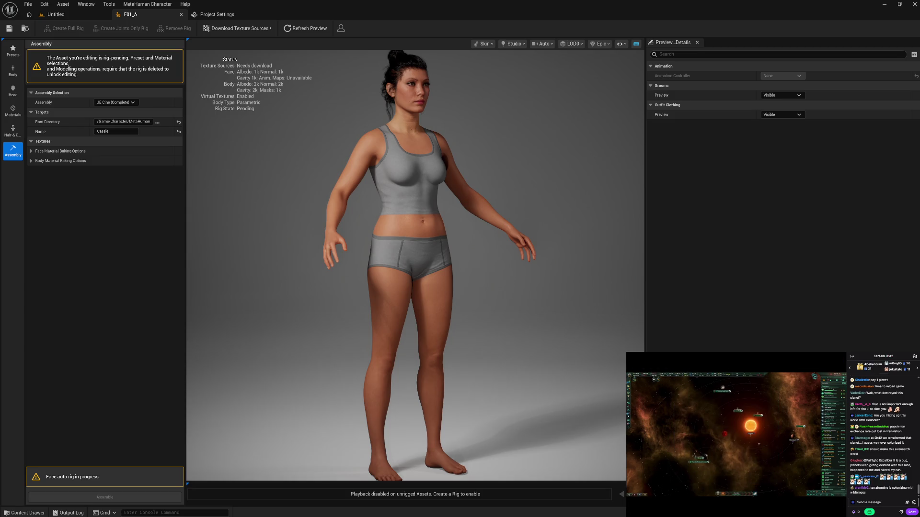
pyautogui.click(883, 502)
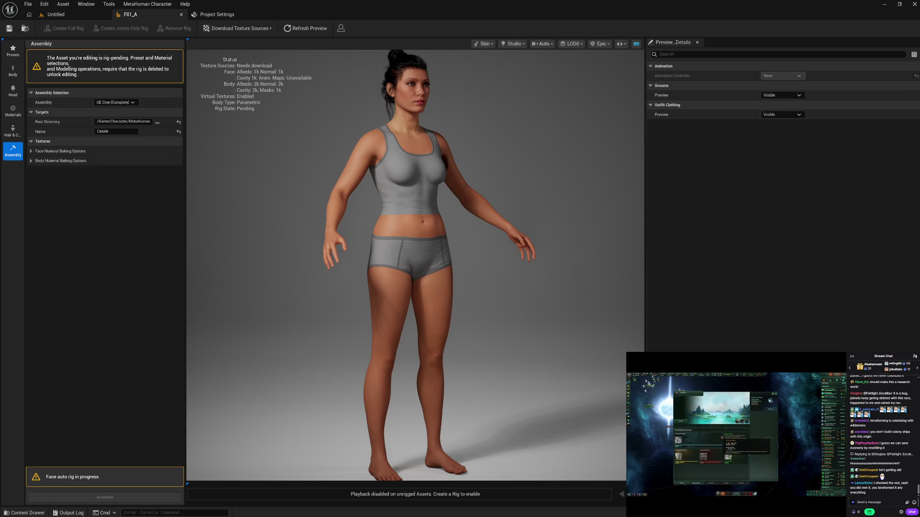
pyautogui.click(879, 502)
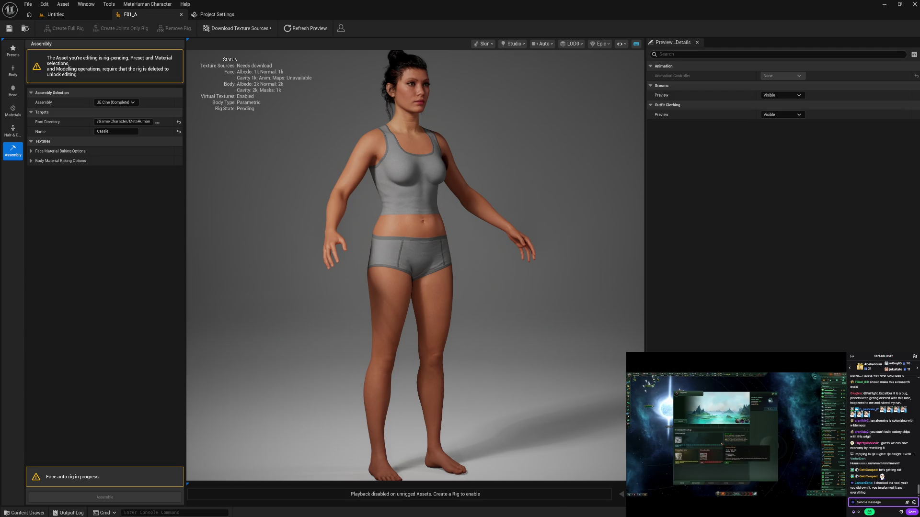
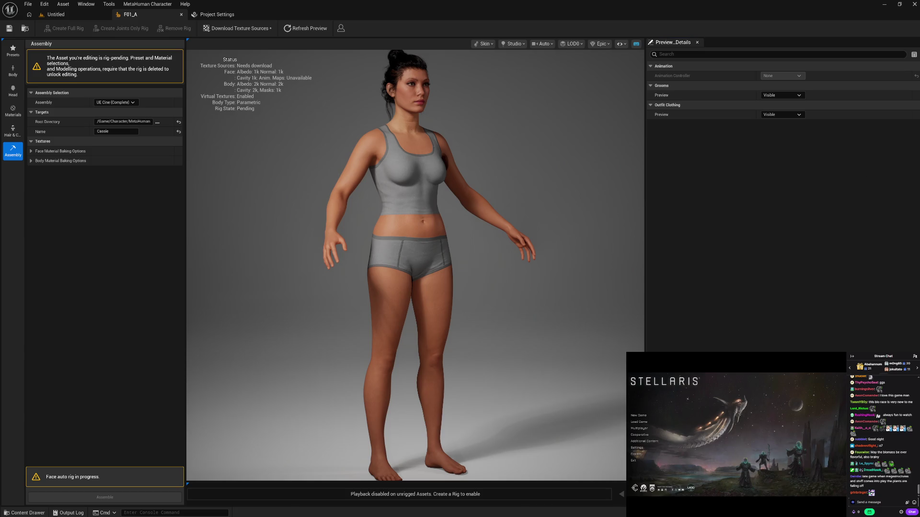
# - Switch to another followed channel's stream in theatre mode while the face auto-rig finishes
pyautogui.moveTo(736, 431)
pyautogui.click(834, 512)
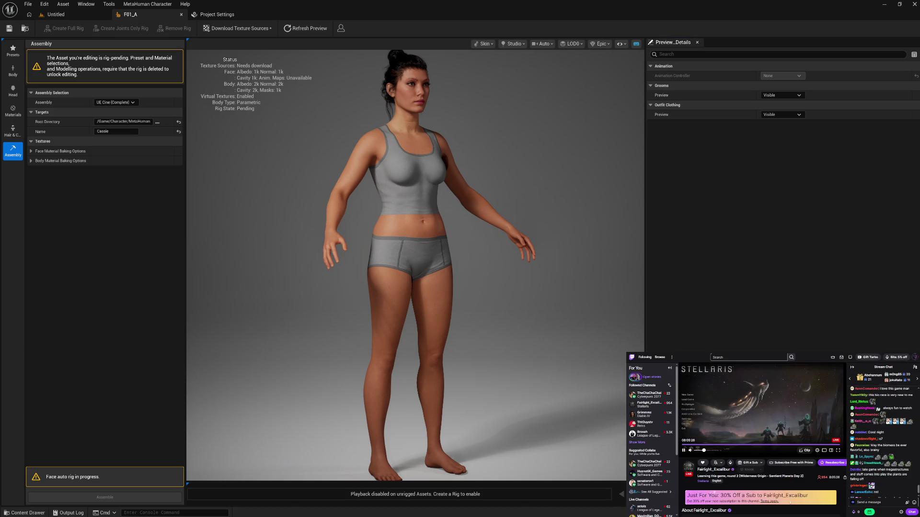
pyautogui.click(660, 397)
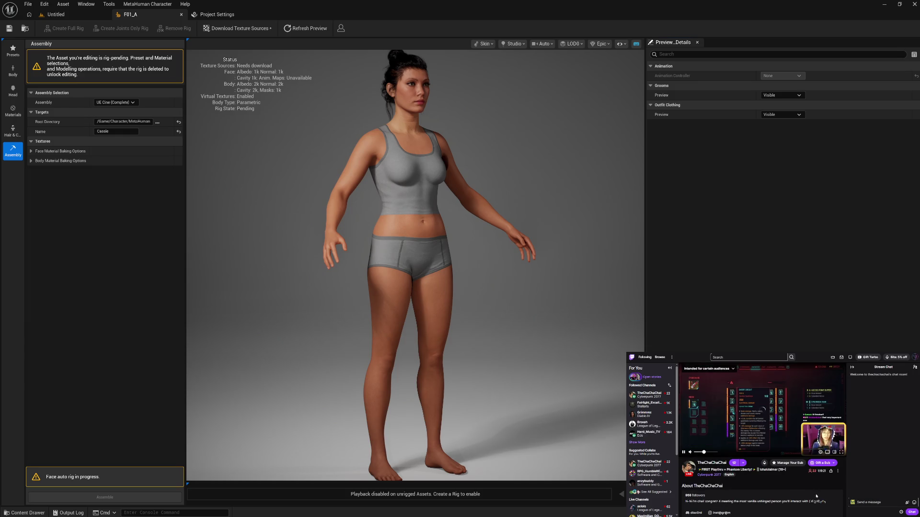
pyautogui.click(834, 452)
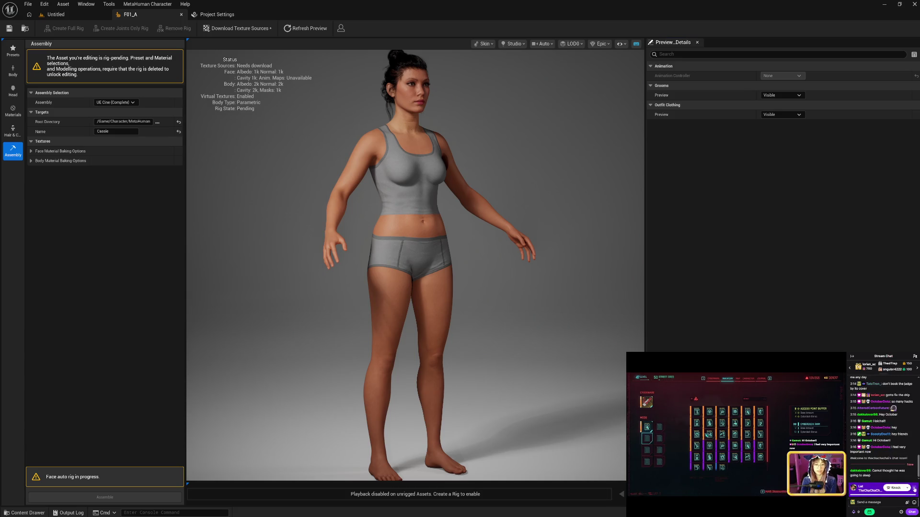
pyautogui.click(914, 503)
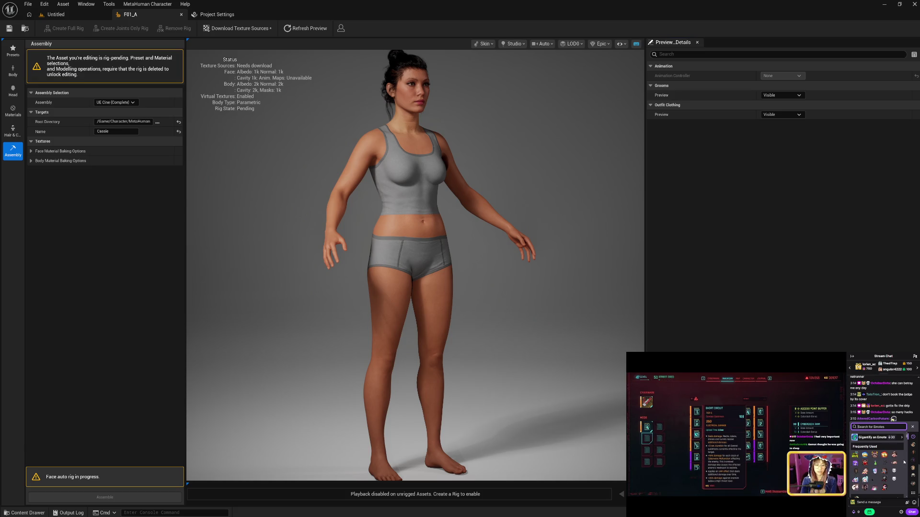
pyautogui.click(914, 503)
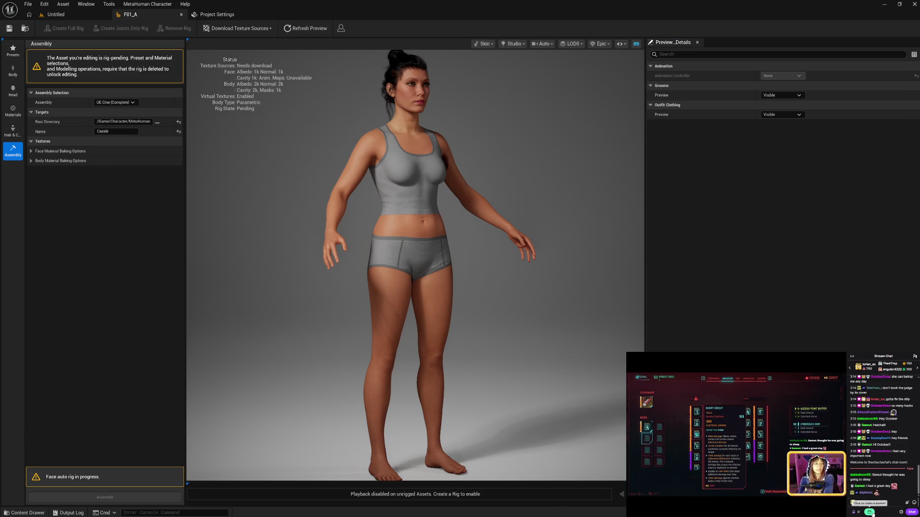
pyautogui.moveTo(695, 478)
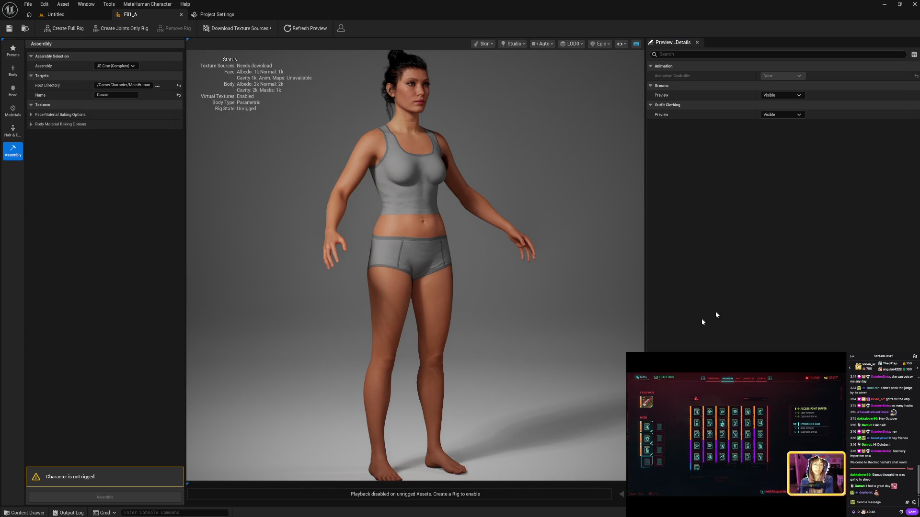
# - Build a full rig for Cassie until Rig State reads Joints and Blend Shapes
pyautogui.click(69, 28)
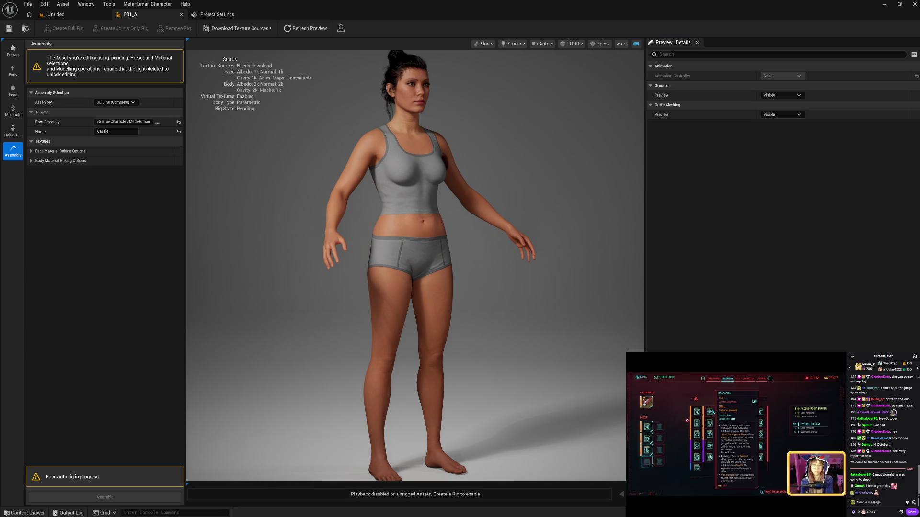
pyautogui.moveTo(687, 422)
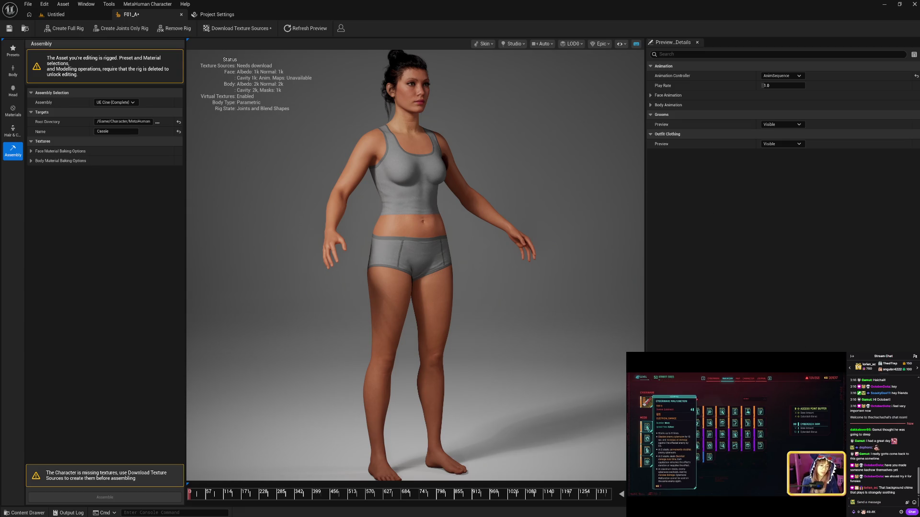
# - Save the rigged character and download its texture sources at 2k
pyautogui.click(10, 28)
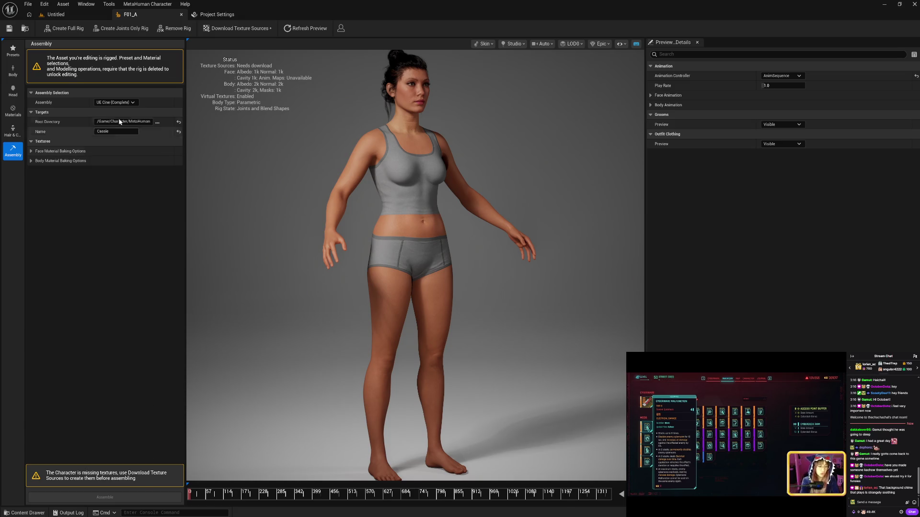
pyautogui.click(249, 30)
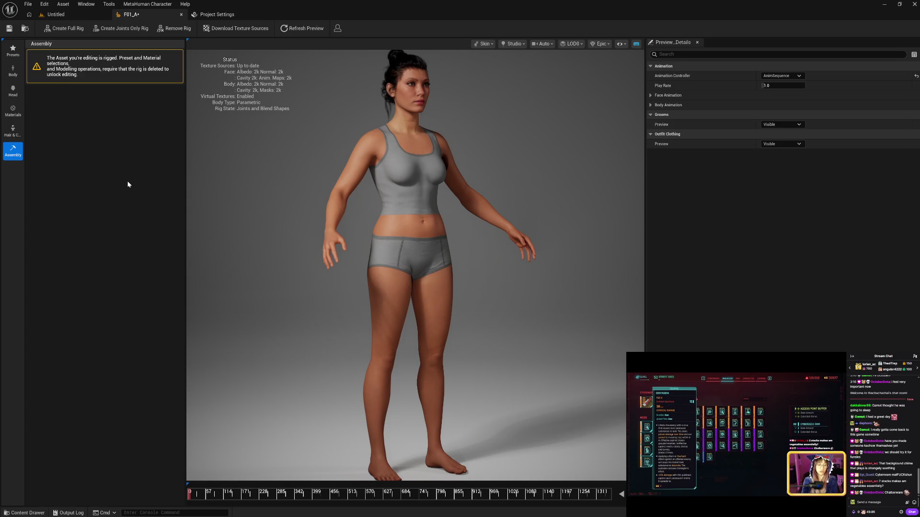
# - Save the textured character, check the Character/MetaHuman/Blueprint folder, and return to Assembly settings
pyautogui.click(15, 31)
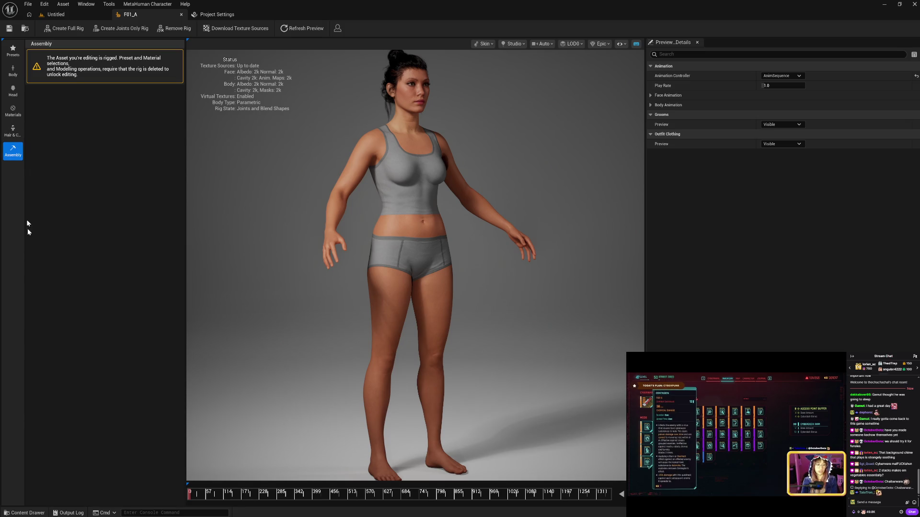
pyautogui.click(26, 513)
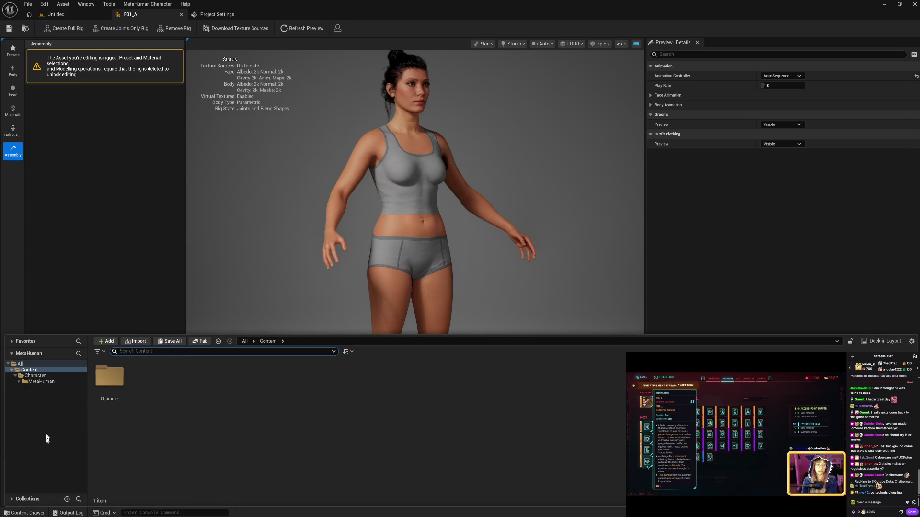
pyautogui.click(19, 381)
pyautogui.click(42, 388)
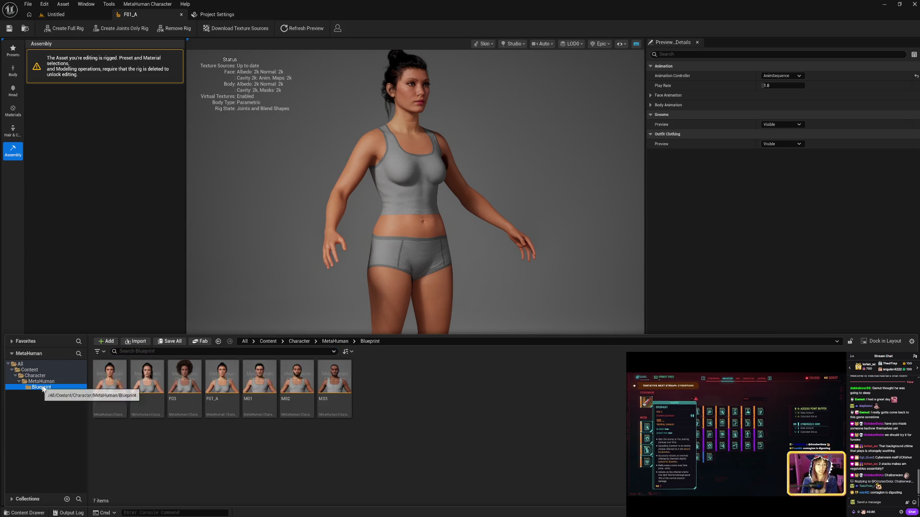
pyautogui.click(41, 381)
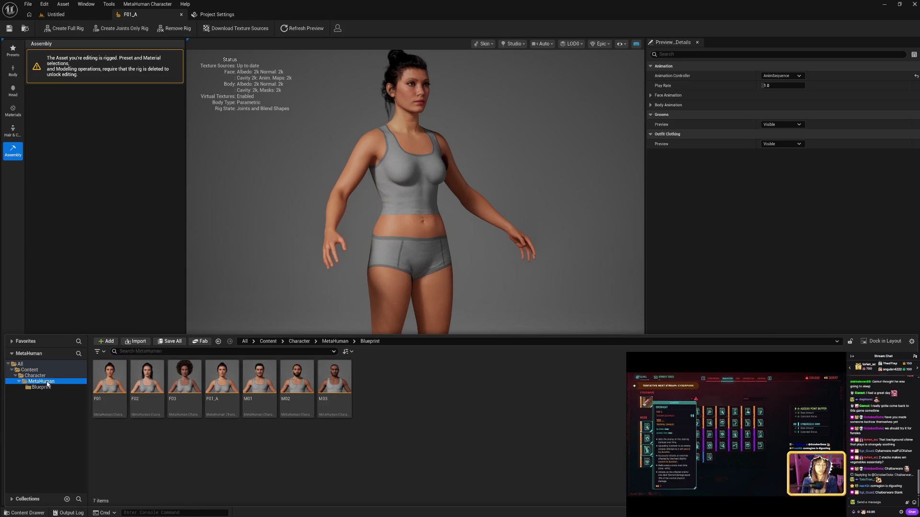
pyautogui.click(47, 312)
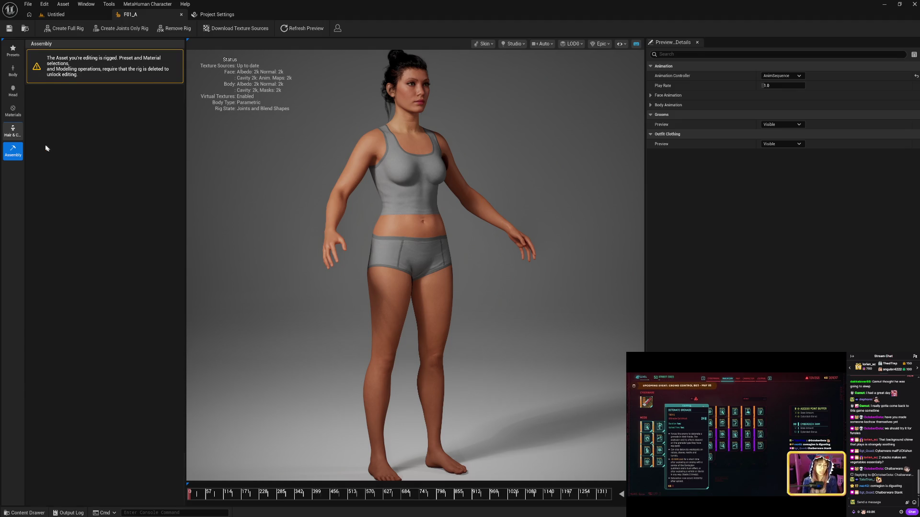
pyautogui.click(11, 133)
pyautogui.click(6, 151)
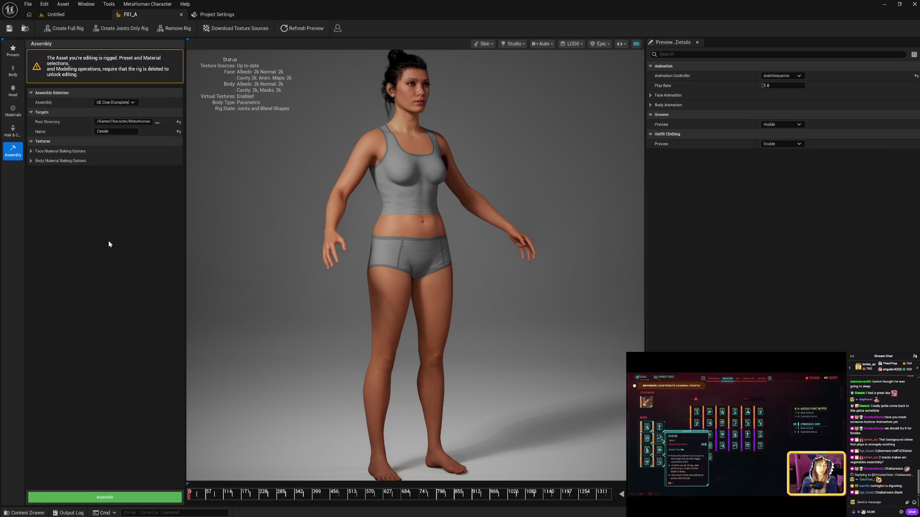
# - Check the MetaHuman folder in the Content Drawer, then start assembling Cassie
pyautogui.click(25, 513)
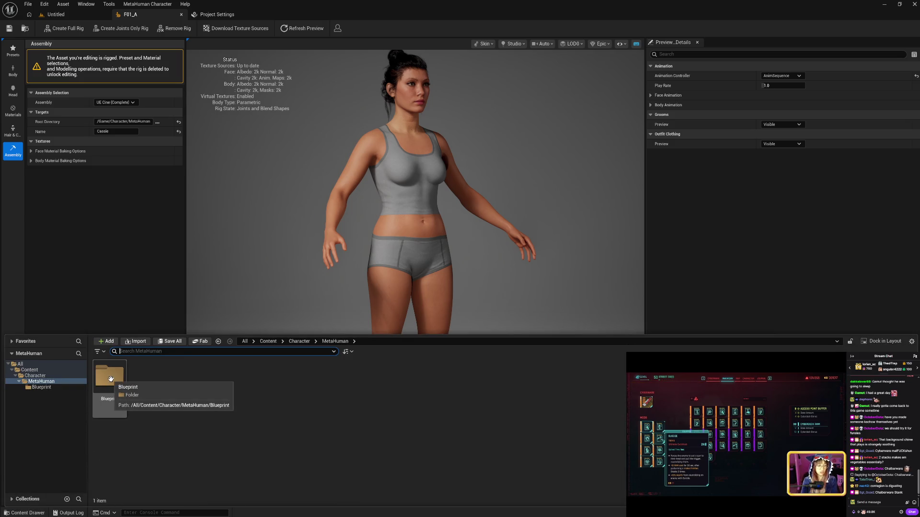
pyautogui.click(98, 273)
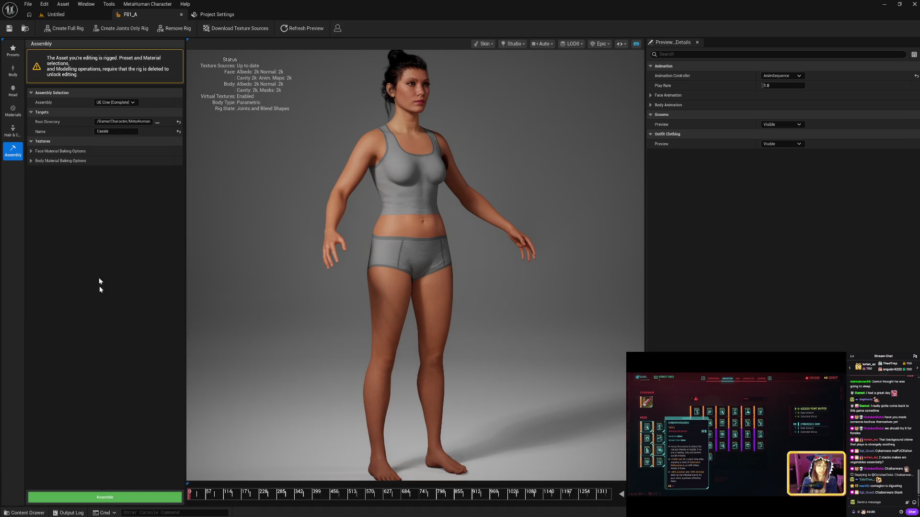
pyautogui.click(55, 499)
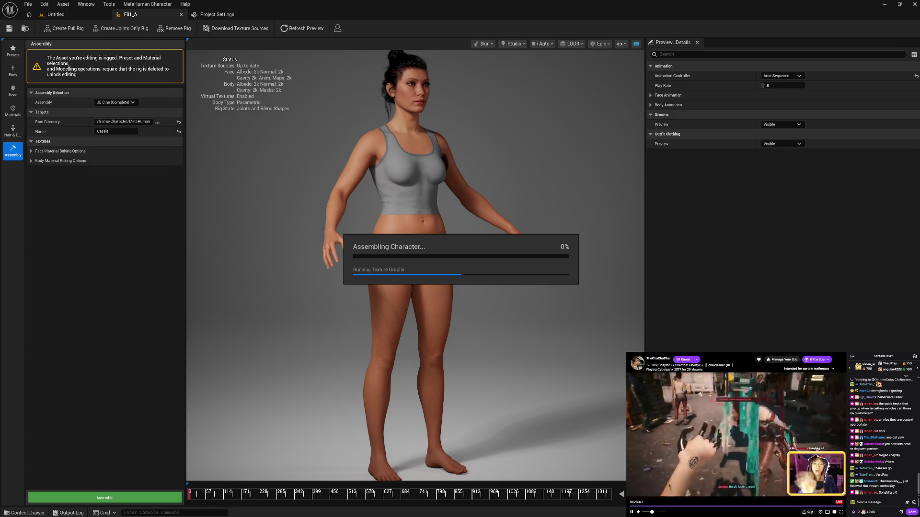
# - Send a message in the stream chat while Cassie's assembly finishes
pyautogui.click(877, 502)
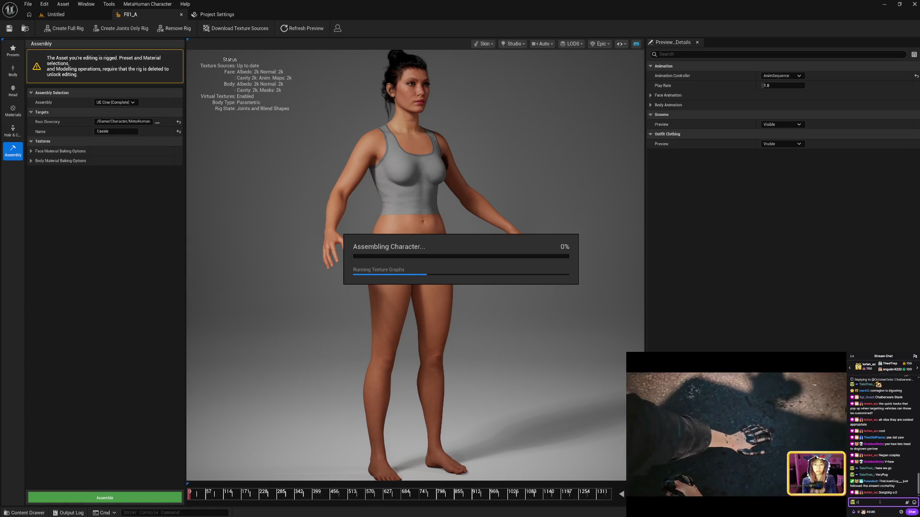
pyautogui.write(' would give a l')
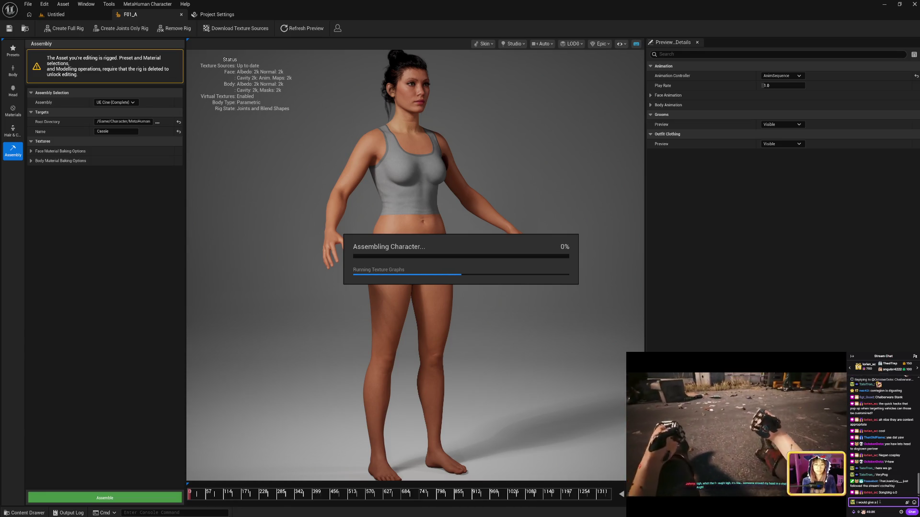
pyautogui.write('ot to experience')
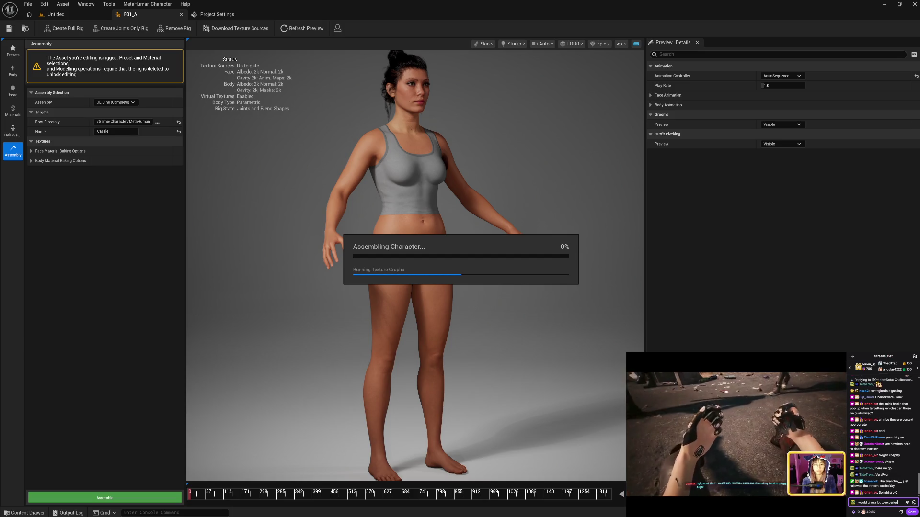
pyautogui.write(' this again for the first time')
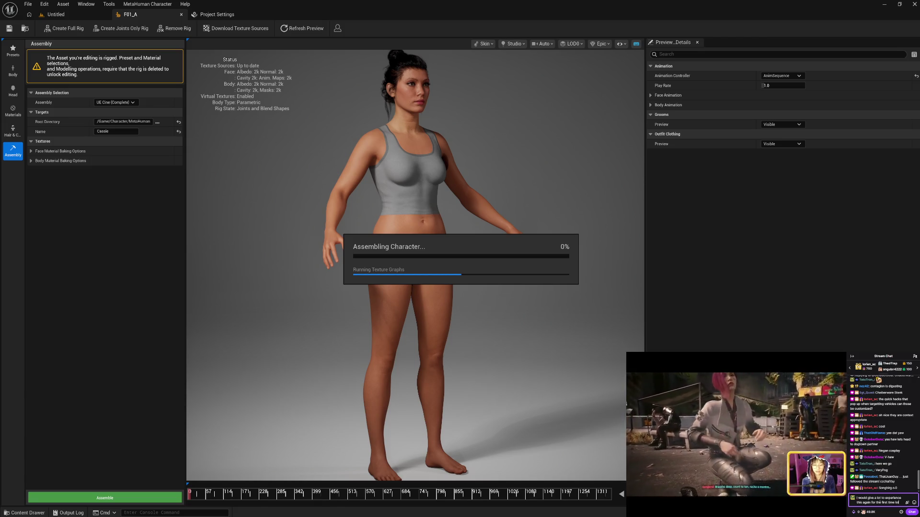
pyautogui.write('lol hope you enjoy it')
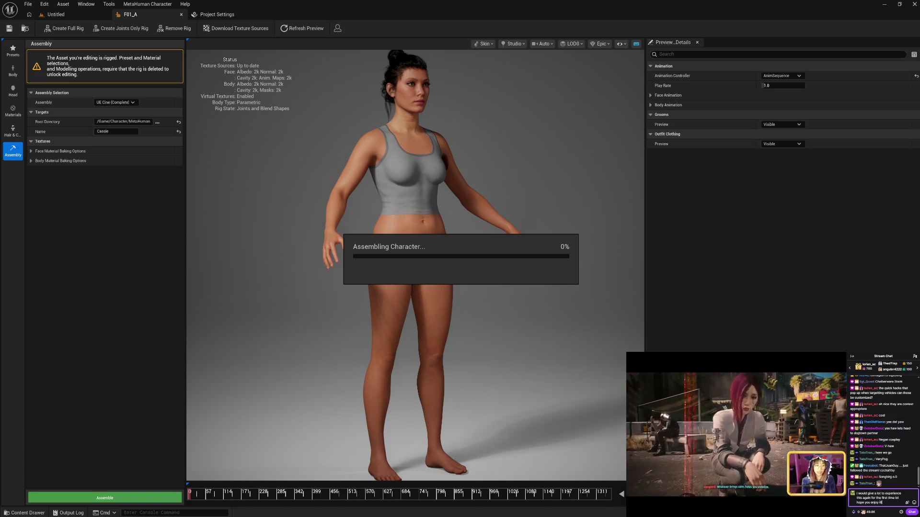
pyautogui.press('Return')
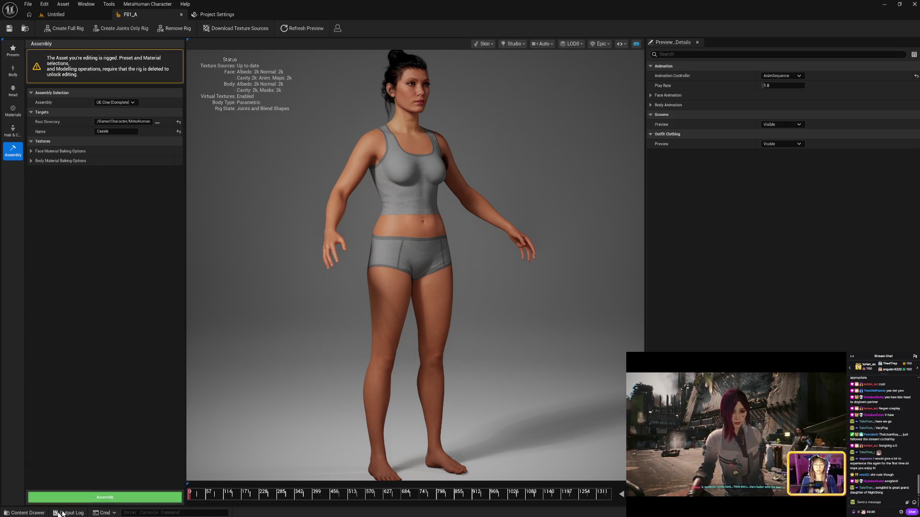
# - Inspect Cassie's Body and Grooms folders in the Content Drawer, then Save All
pyautogui.click(14, 513)
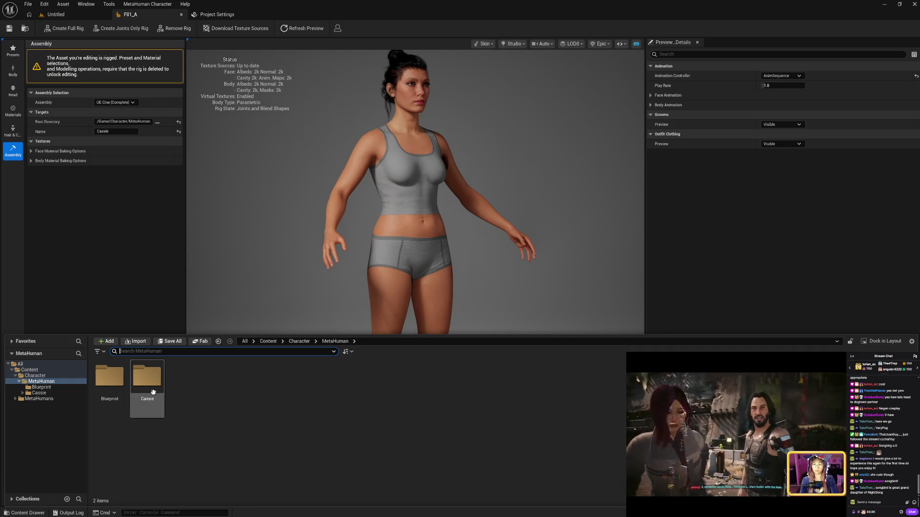
pyautogui.click(22, 393)
pyautogui.click(62, 395)
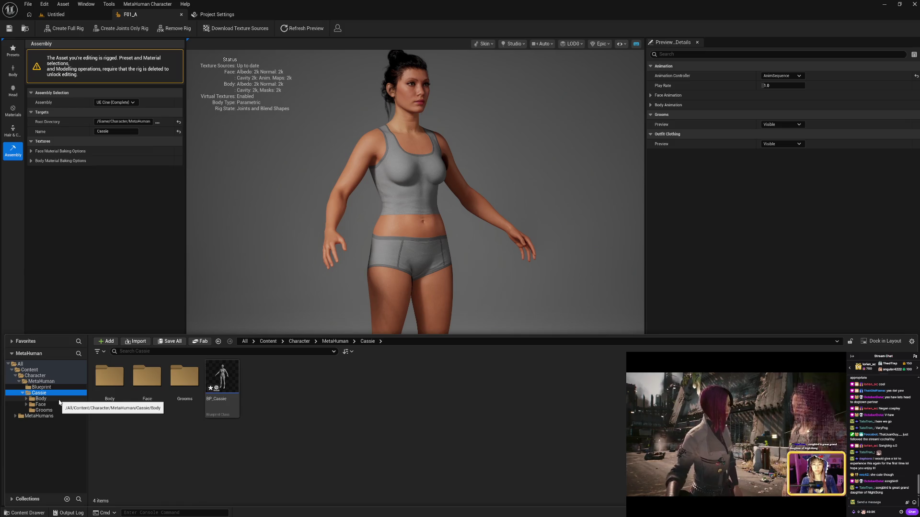
pyautogui.click(59, 401)
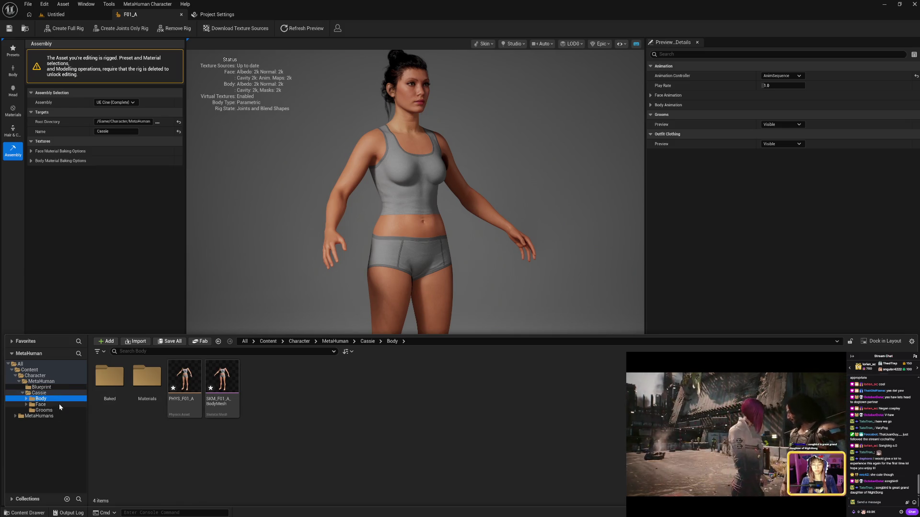
pyautogui.click(59, 403)
pyautogui.click(56, 409)
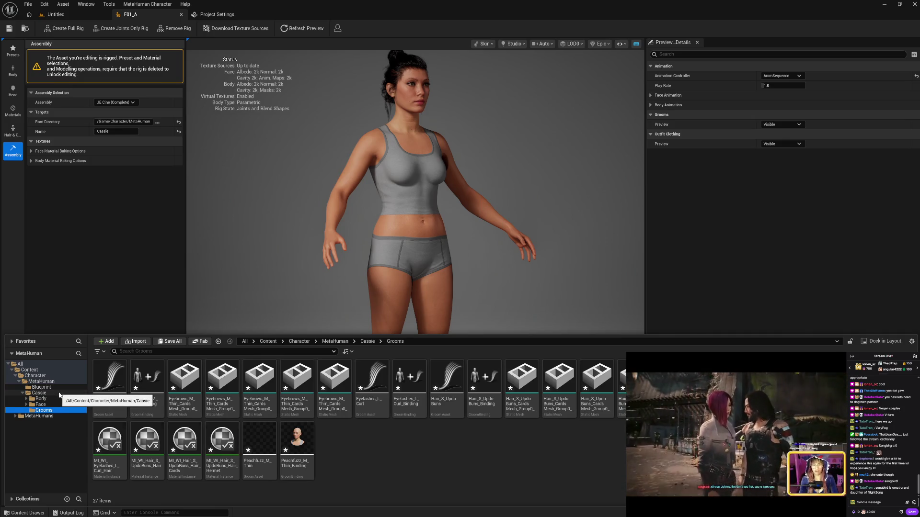
pyautogui.click(59, 394)
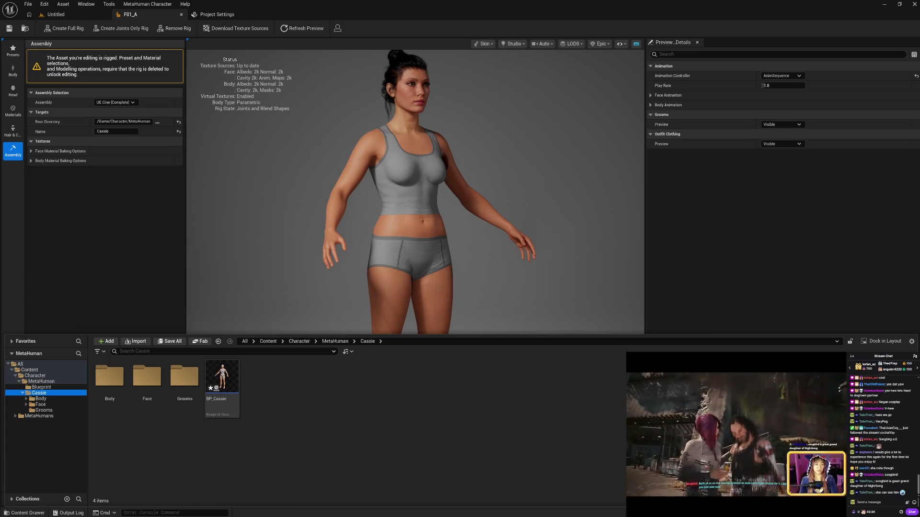
pyautogui.hotkey('ctrl', 'shift', 's')
# - Save the selected Cassie assets and wait for saving to complete
pyautogui.click(516, 345)
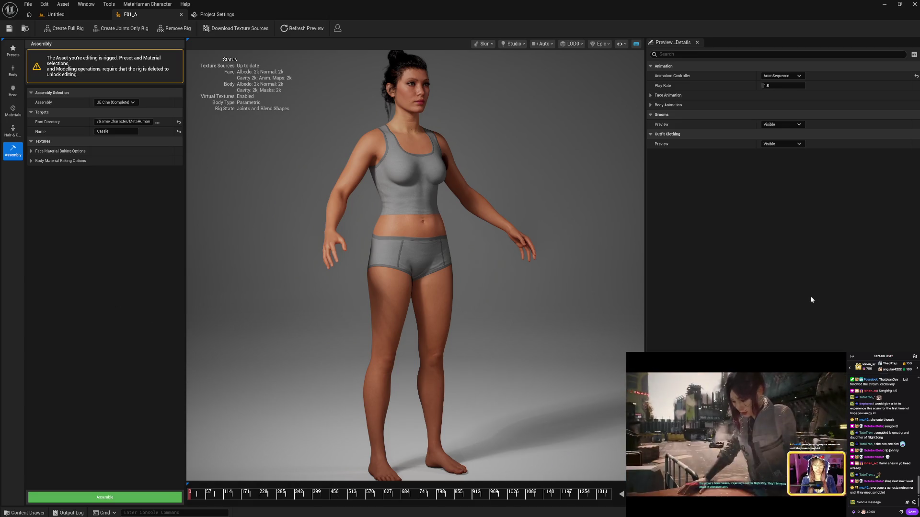
# - Save the two groom textures, then review Cassie's Grooms, Face and Body folders
pyautogui.hotkey('ctrl', 'shift', 's')
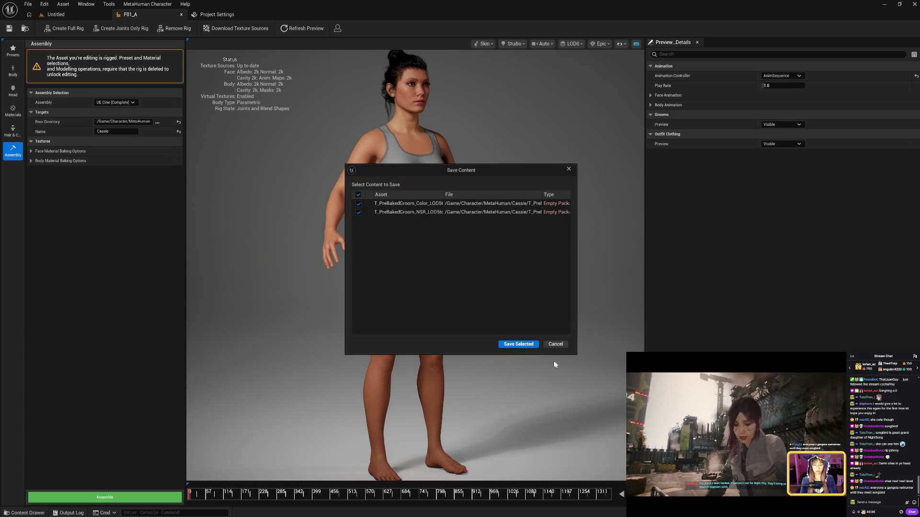
pyautogui.click(517, 344)
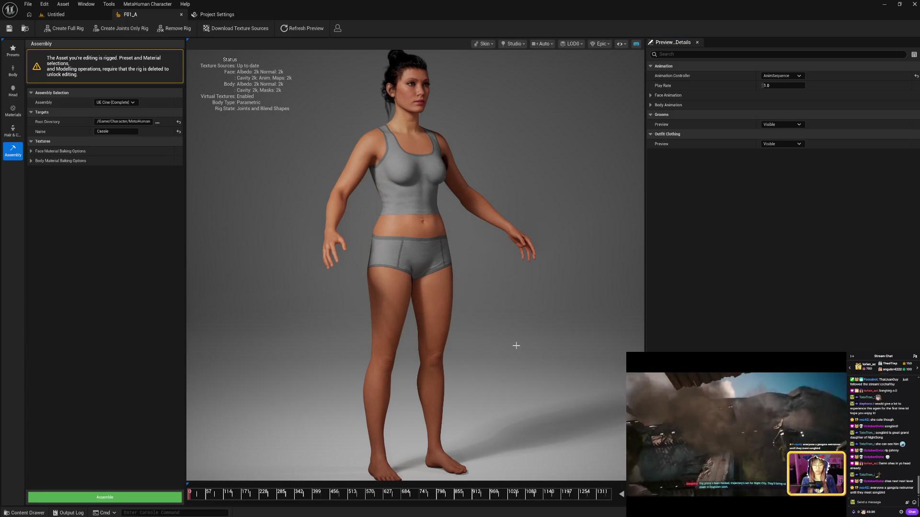
pyautogui.click(24, 513)
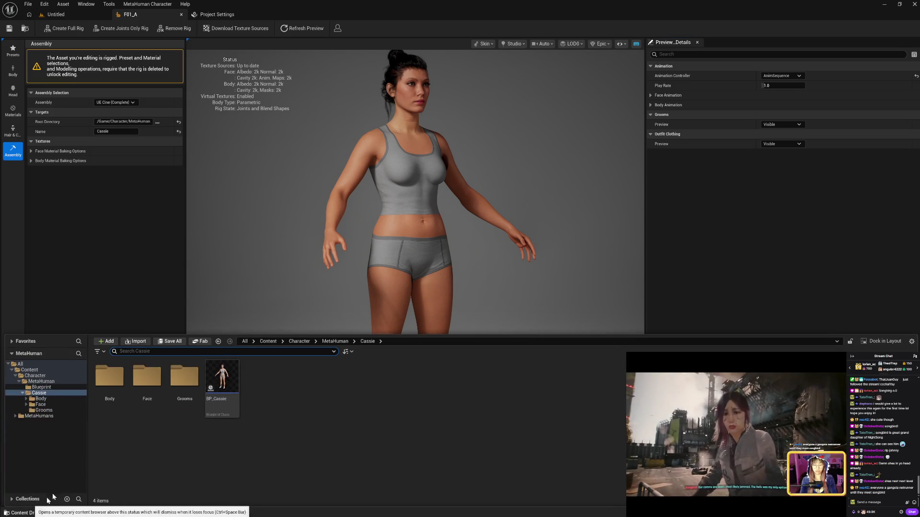
pyautogui.click(44, 410)
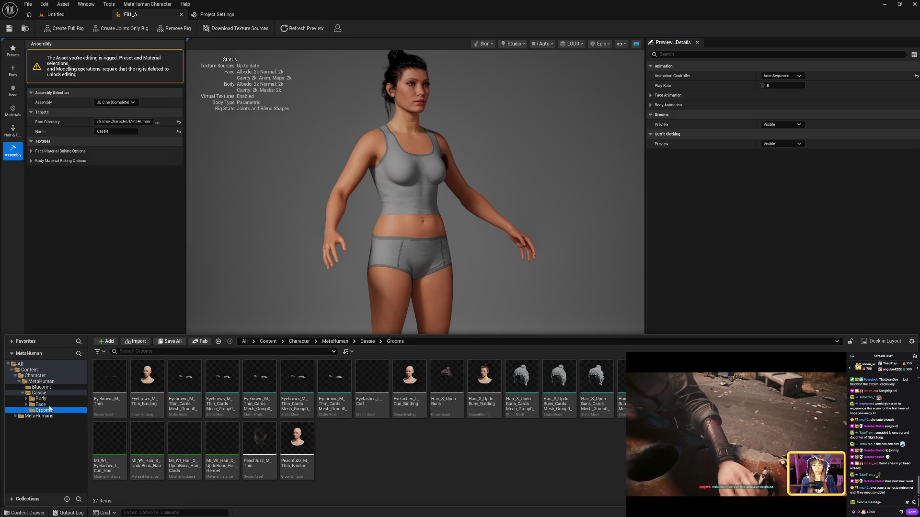
pyautogui.click(31, 405)
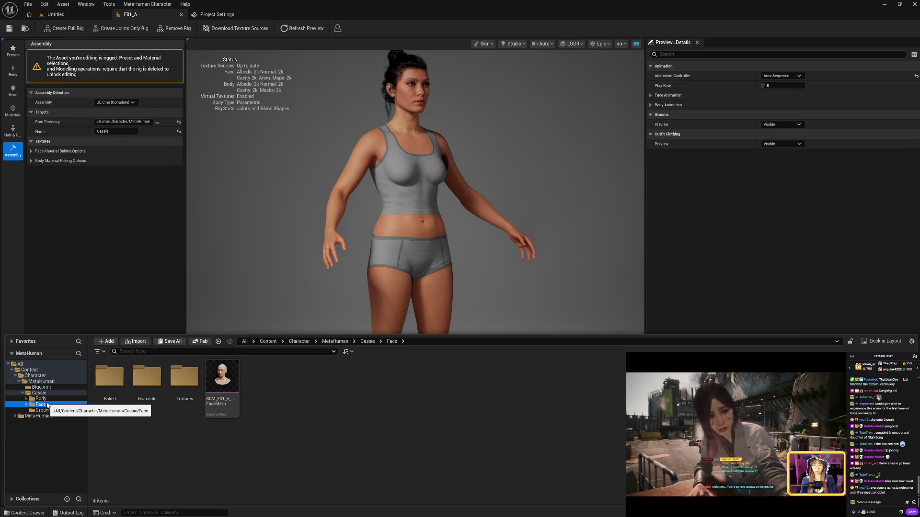
pyautogui.click(49, 400)
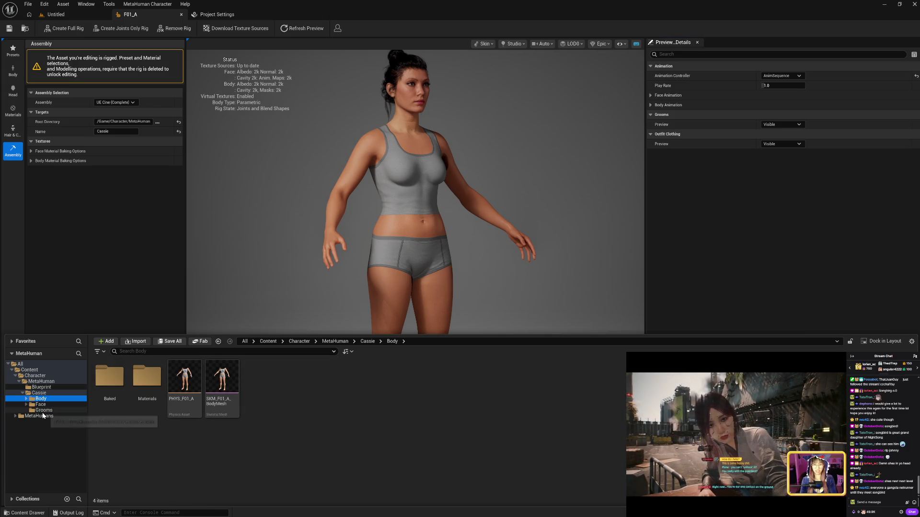
pyautogui.click(49, 405)
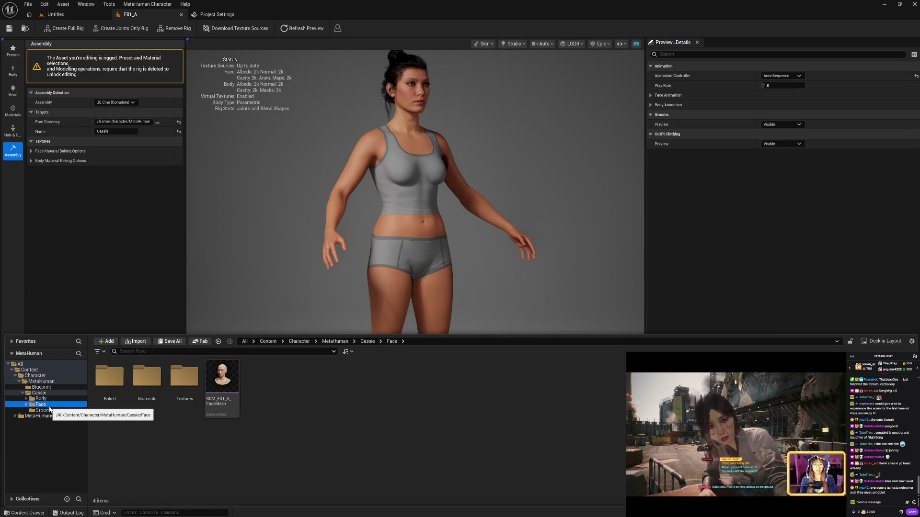
# - Check the Blueprint and MetaHumans/Common folders, then go to the MetaHuman SDK project settings
pyautogui.doubleClick(38, 393)
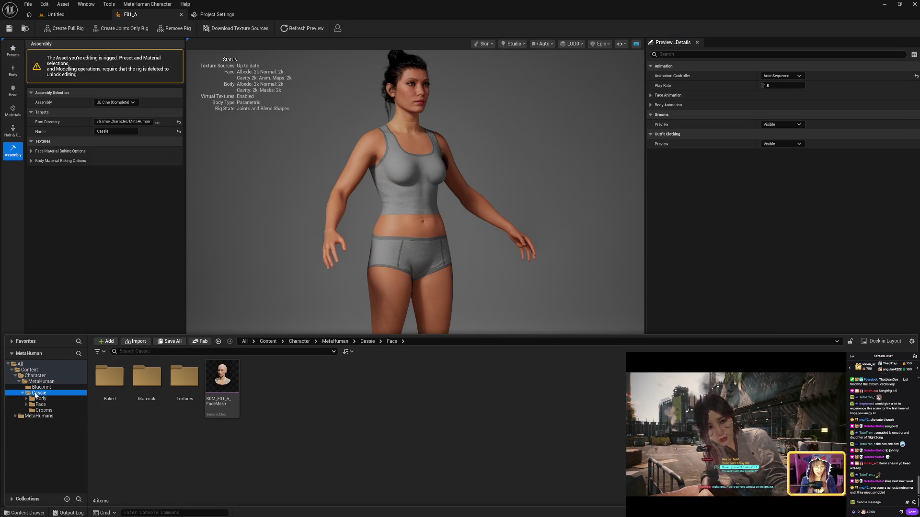
pyautogui.click(39, 387)
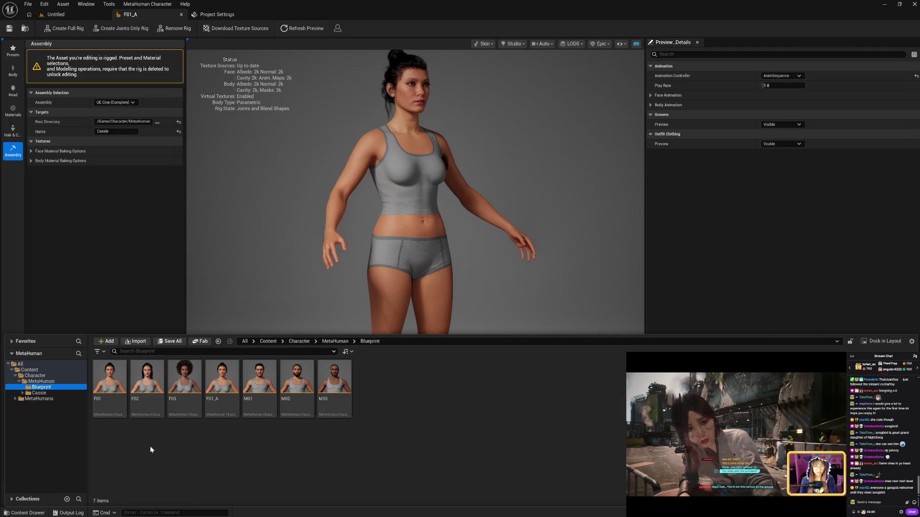
pyautogui.click(16, 399)
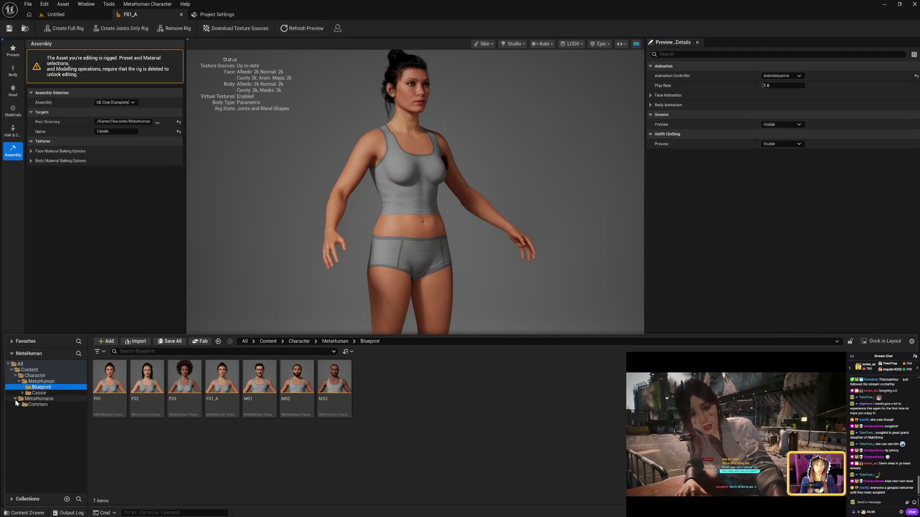
pyautogui.click(39, 405)
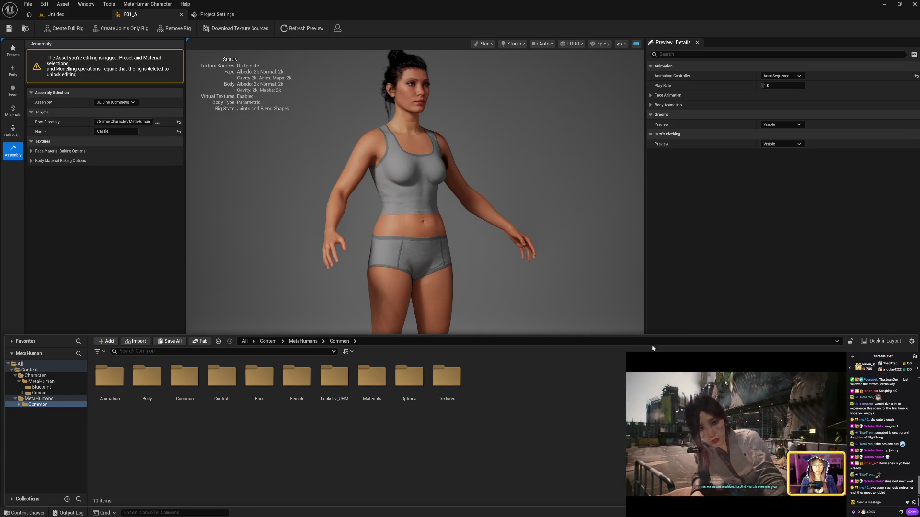
pyautogui.click(714, 266)
pyautogui.click(216, 14)
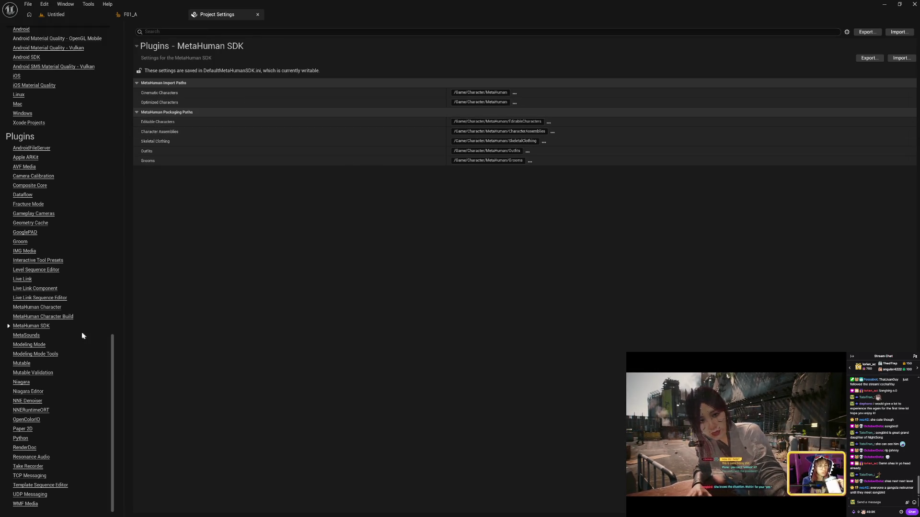
# - Review the MetaHuman Character Build UEFN and Legacy pipelines, then open MetaHuman Character settings
pyautogui.click(55, 317)
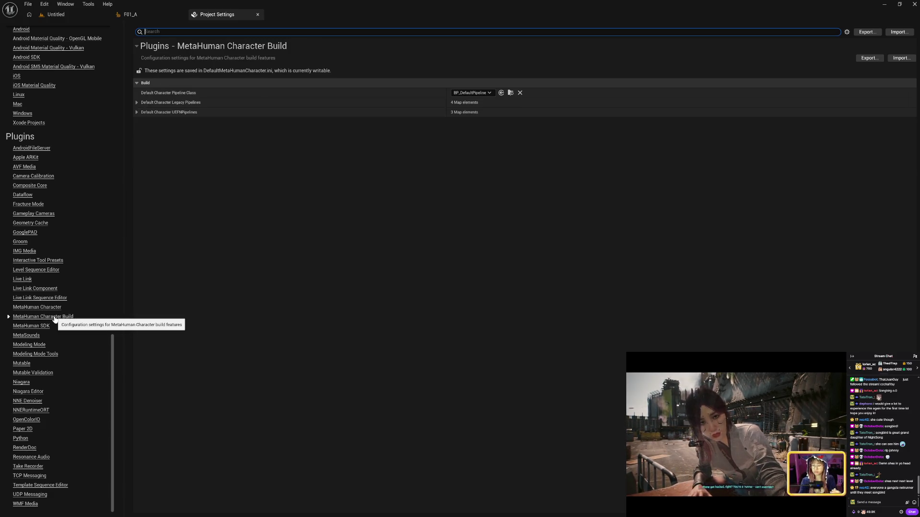
pyautogui.click(137, 112)
pyautogui.click(137, 112)
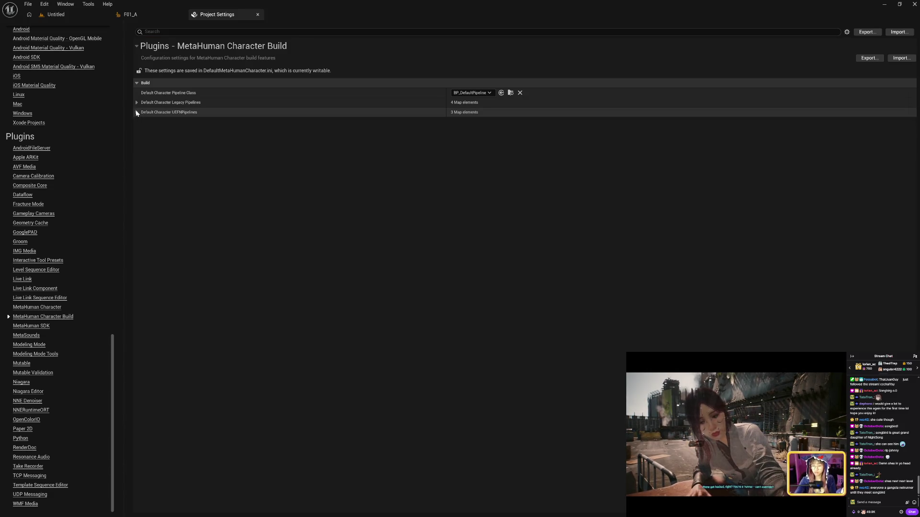
pyautogui.click(137, 102)
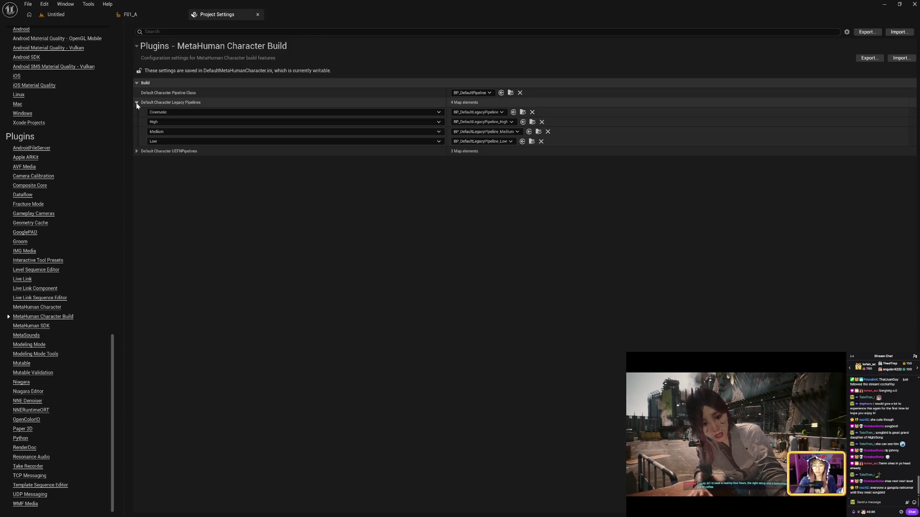
pyautogui.click(137, 102)
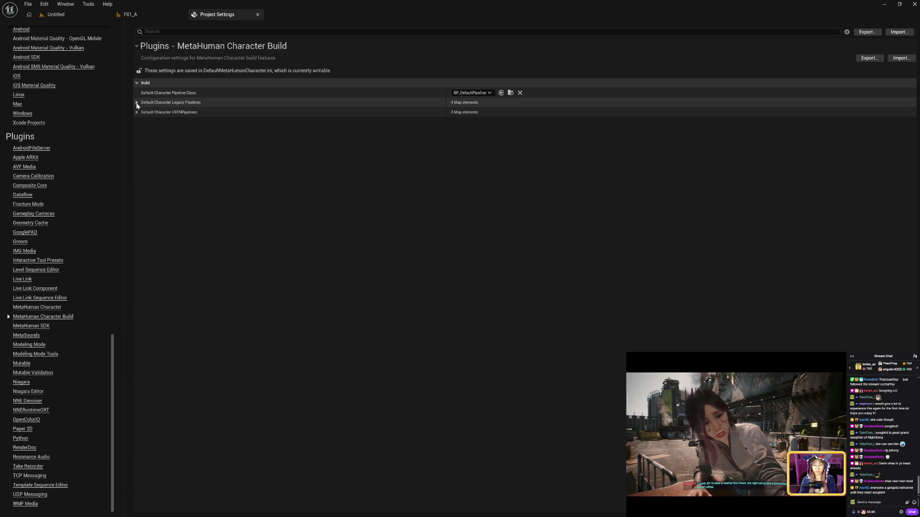
pyautogui.click(47, 308)
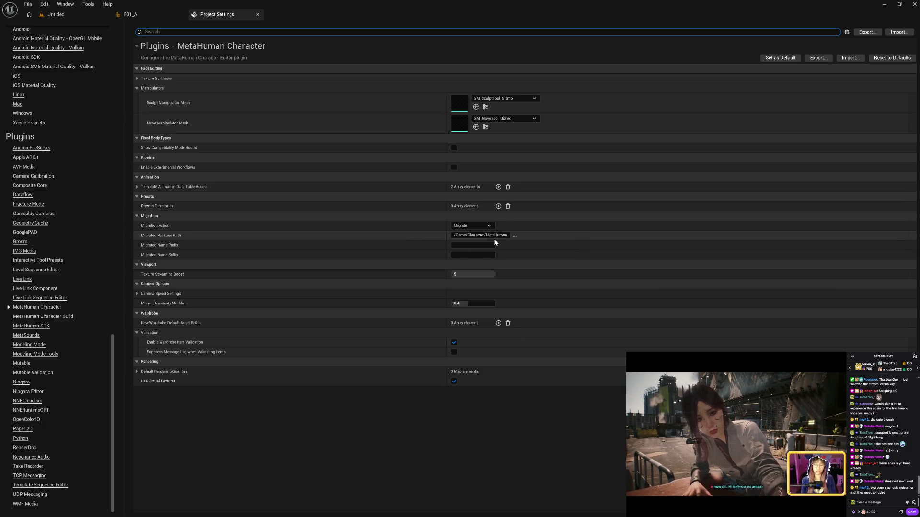
# - Review the MetaHuman Character settings, expanding Texture Synthesis and the template animation data table entries
pyautogui.click(137, 186)
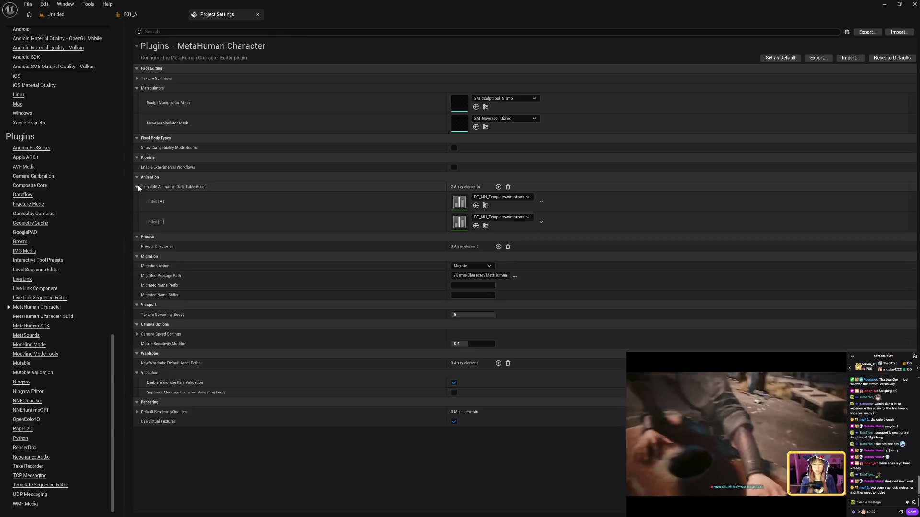
pyautogui.click(137, 186)
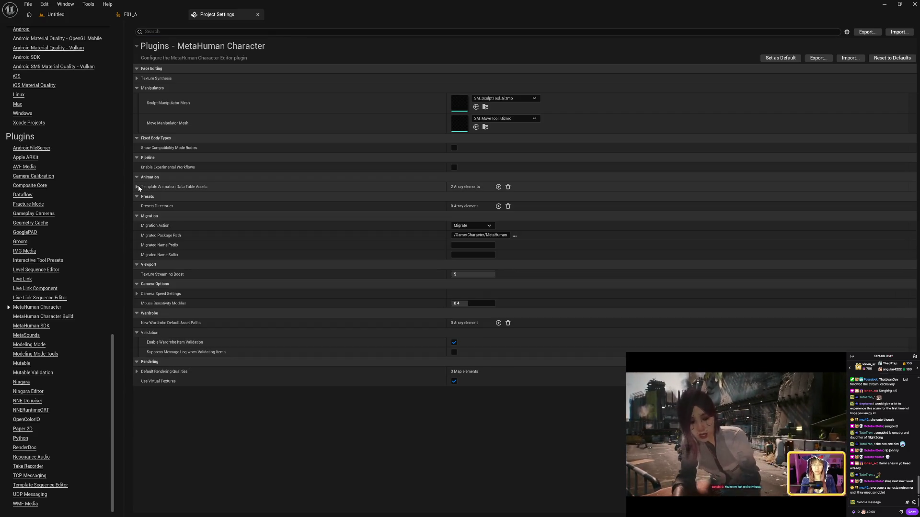
pyautogui.click(137, 78)
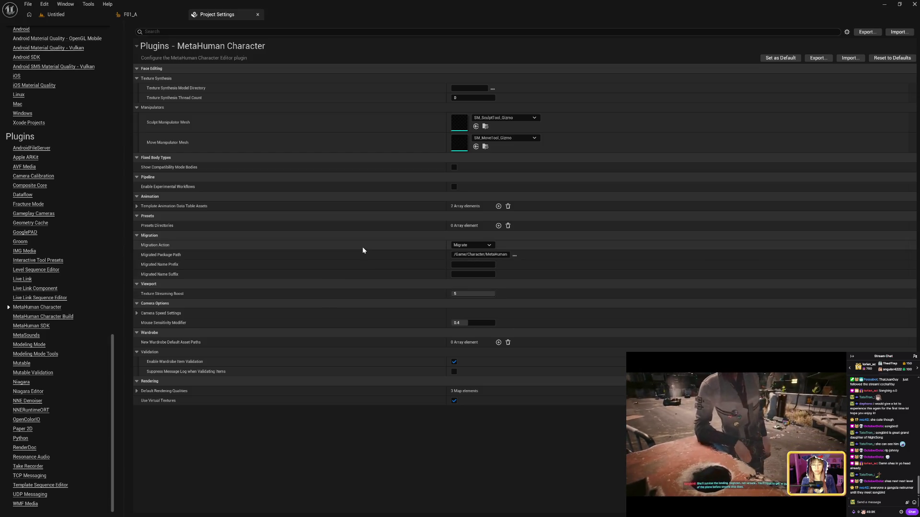
pyautogui.click(137, 206)
pyautogui.click(137, 206)
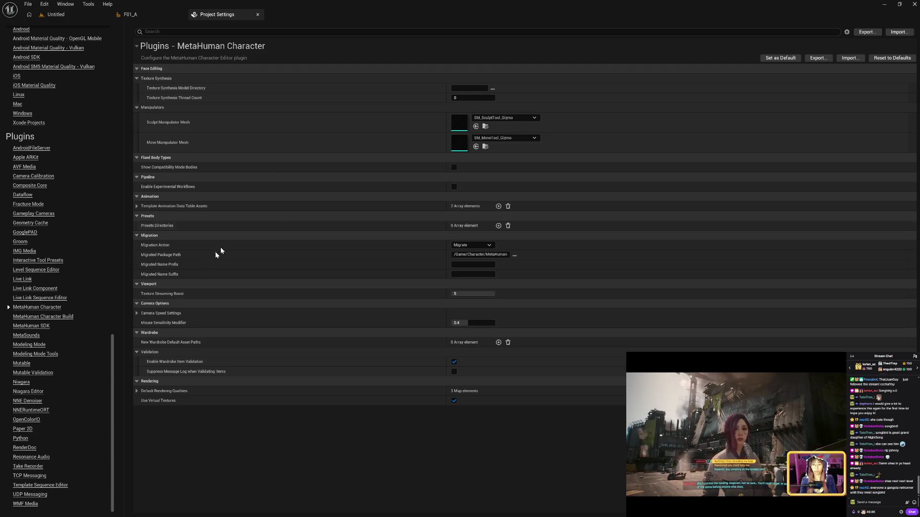
# - Inspect the MetaHuman SDK plugin settings and its /Game/Character/MetaHuman packaging paths
pyautogui.click(49, 328)
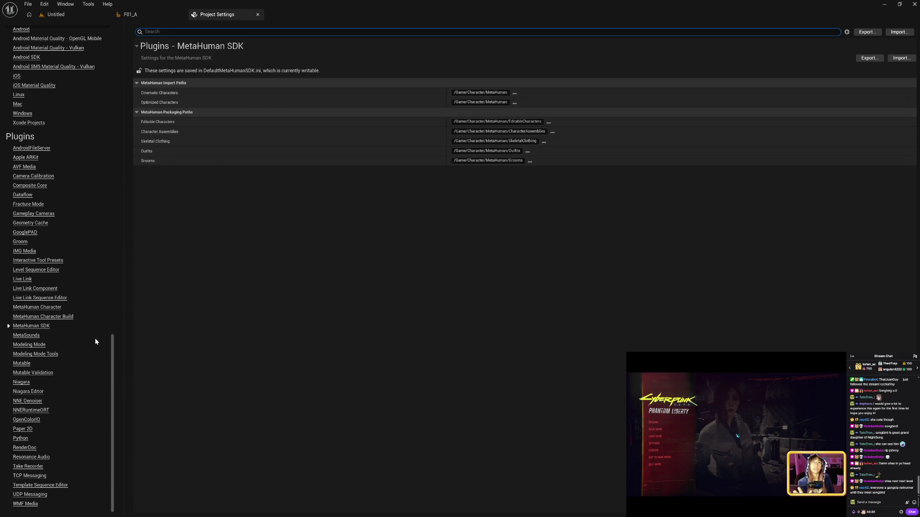
pyautogui.scroll(5, 95, 339)
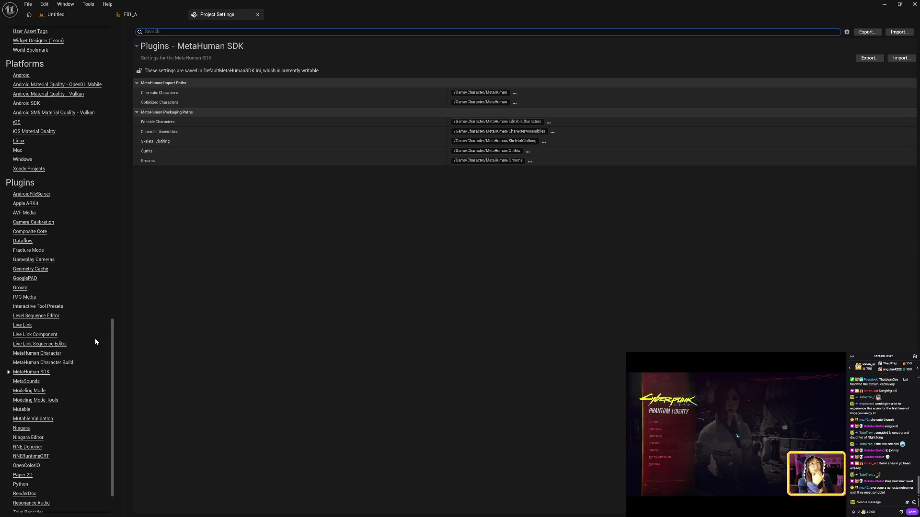
pyautogui.scroll(9, 95, 338)
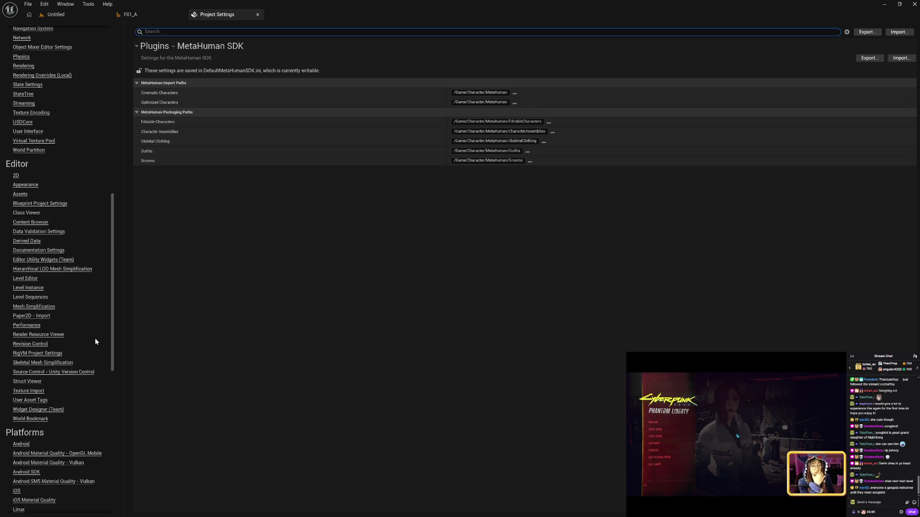
pyautogui.scroll(-14, 95, 338)
pyautogui.scroll(-1, 95, 338)
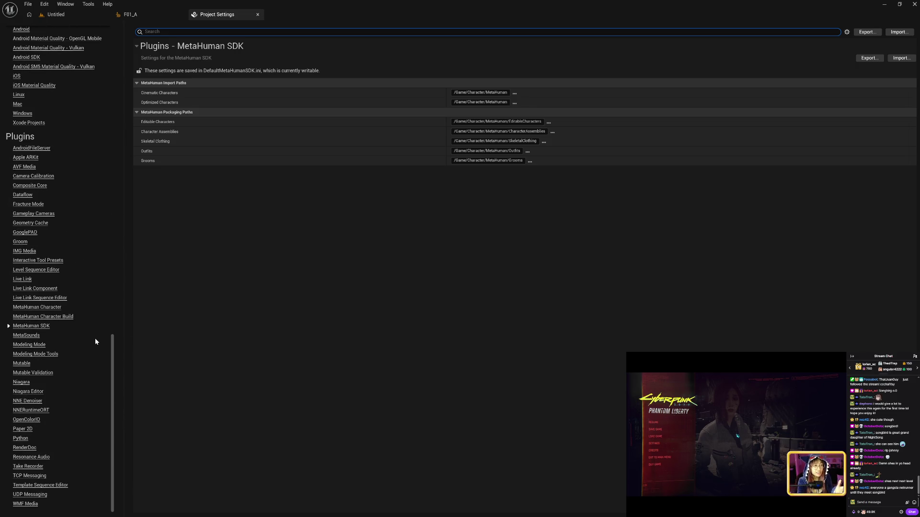
# - Back in F01_A, browse the old MetaHumans Common folder's Animation, Body and nested Common subfolders
pyautogui.click(135, 17)
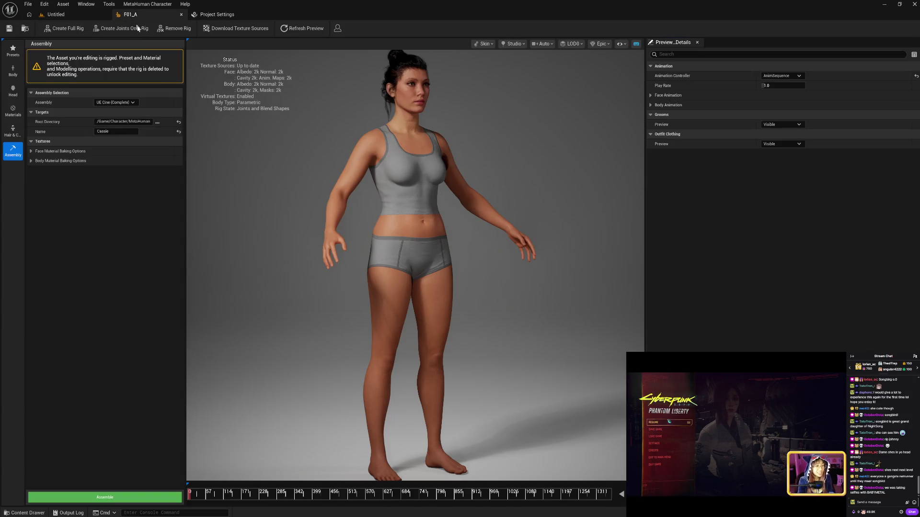
pyautogui.click(28, 512)
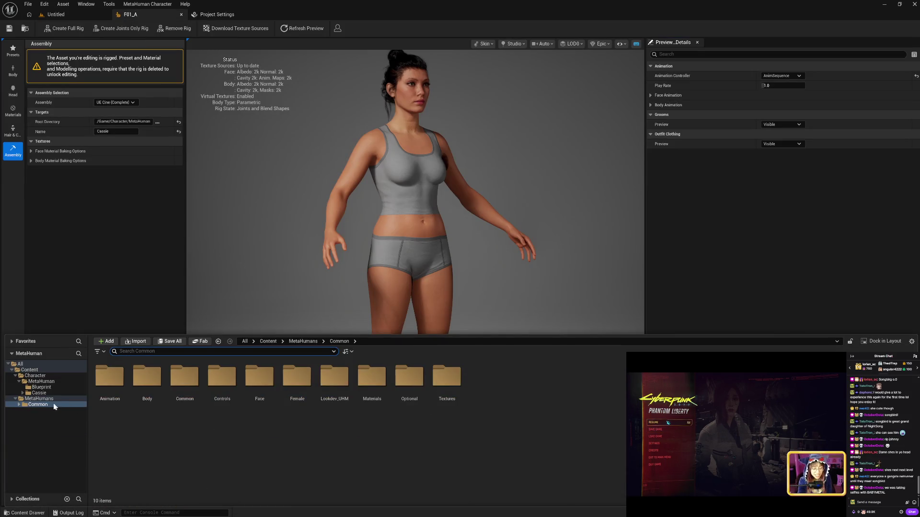
pyautogui.click(19, 407)
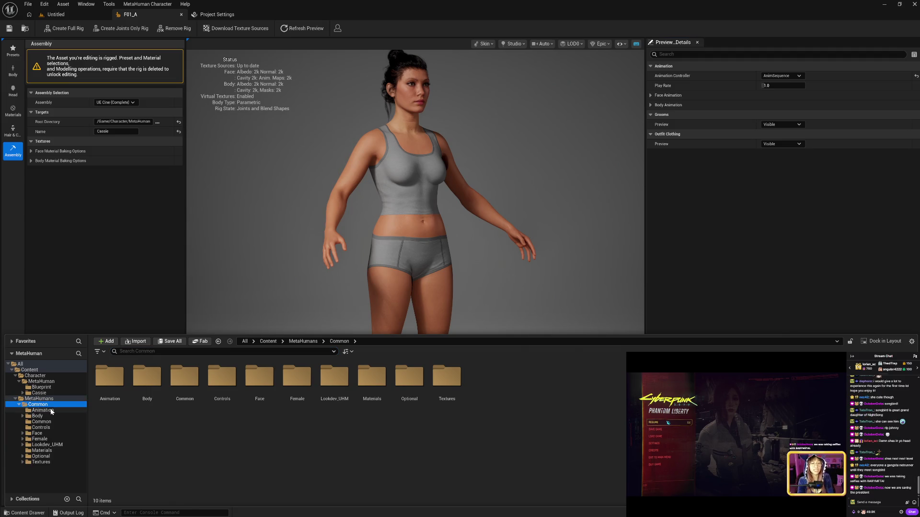
pyautogui.click(43, 410)
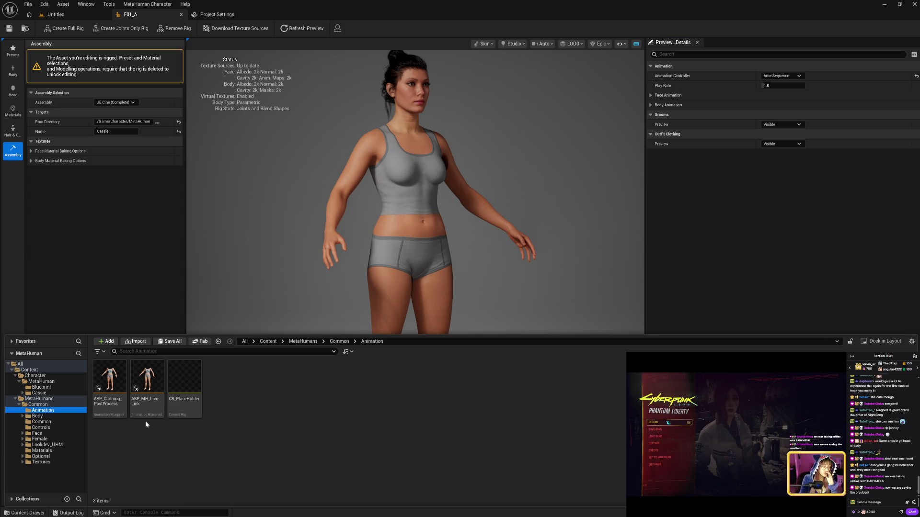
pyautogui.click(44, 416)
pyautogui.click(38, 398)
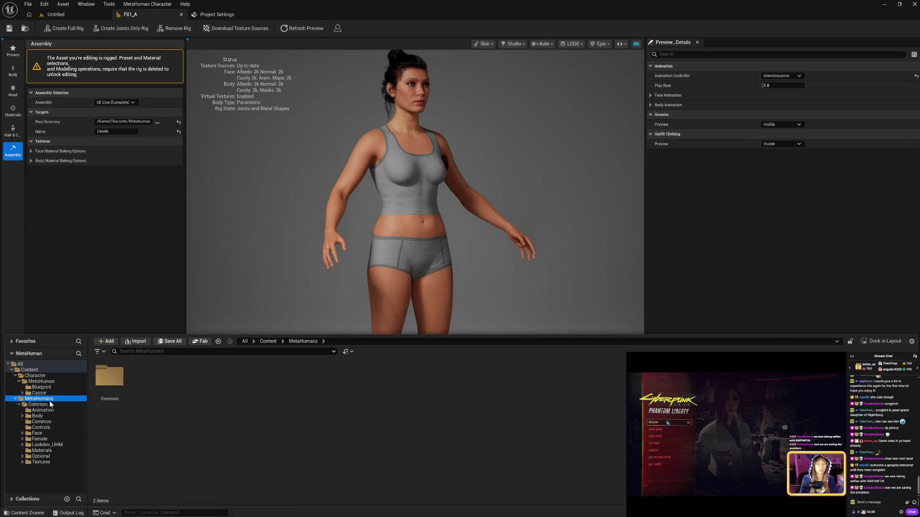
pyautogui.click(37, 404)
pyautogui.click(37, 416)
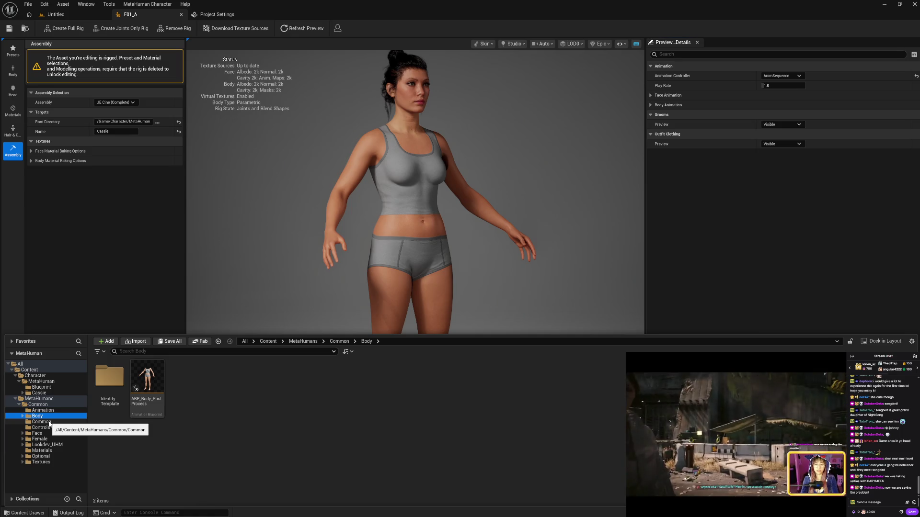
pyautogui.click(49, 424)
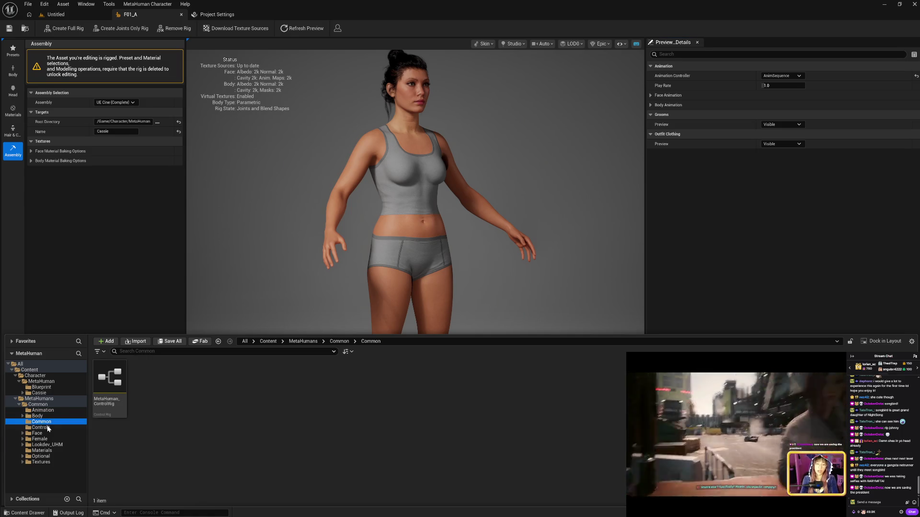
# - Check the Controls and Face folders, then drill into Female > Medium > NormalWeight > Body's skeleton
pyautogui.click(48, 428)
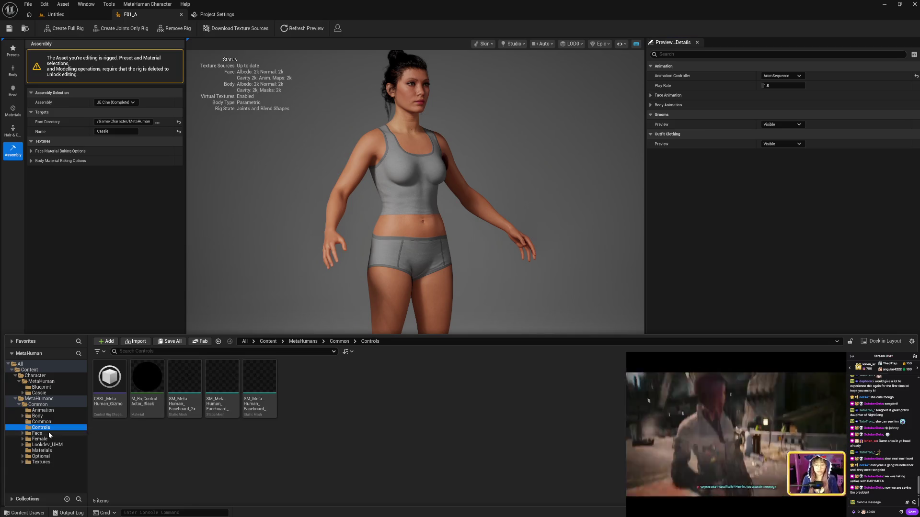
pyautogui.click(51, 434)
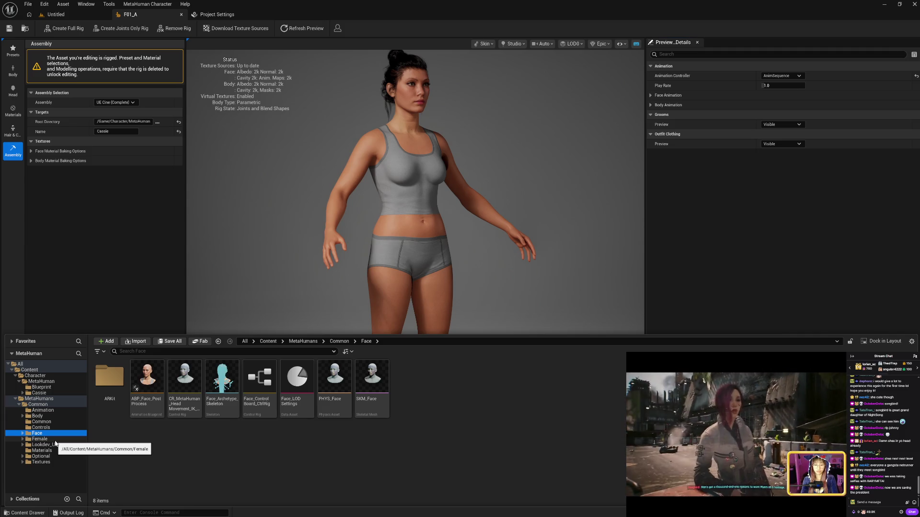
pyautogui.click(55, 439)
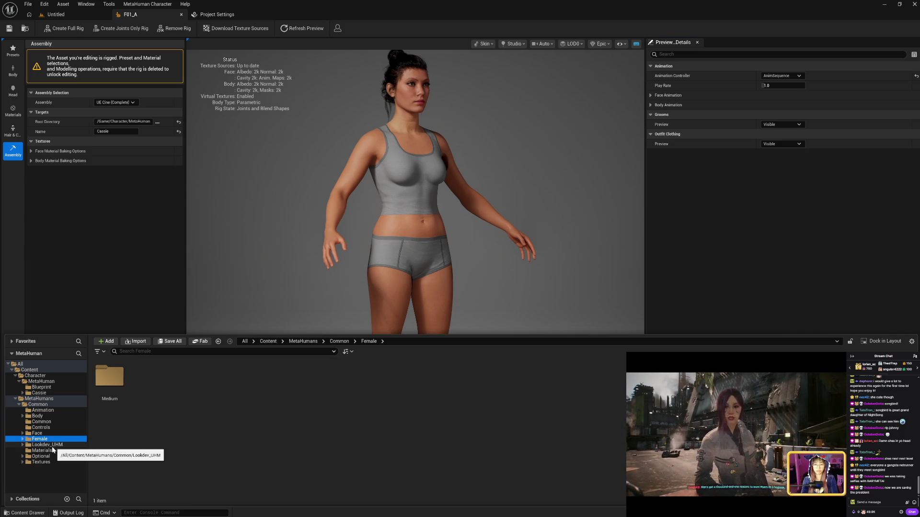
pyautogui.click(23, 438)
pyautogui.click(27, 445)
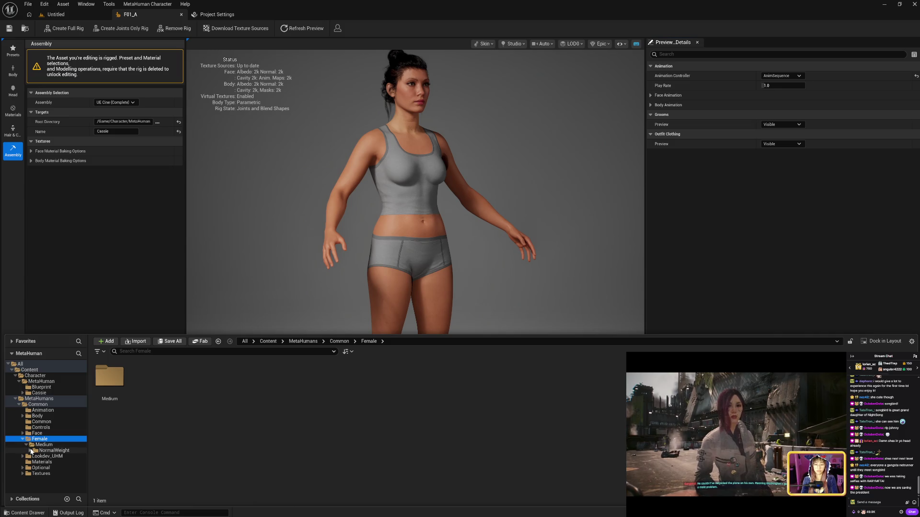
pyautogui.click(30, 450)
pyautogui.click(43, 456)
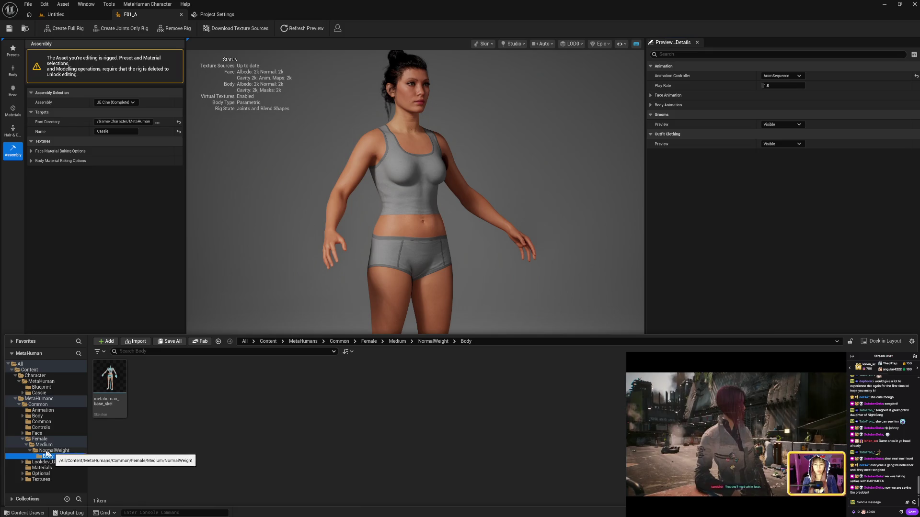
# - Collapse the Female folder tree and view the Lookdev_UHM folder contents
pyautogui.click(45, 445)
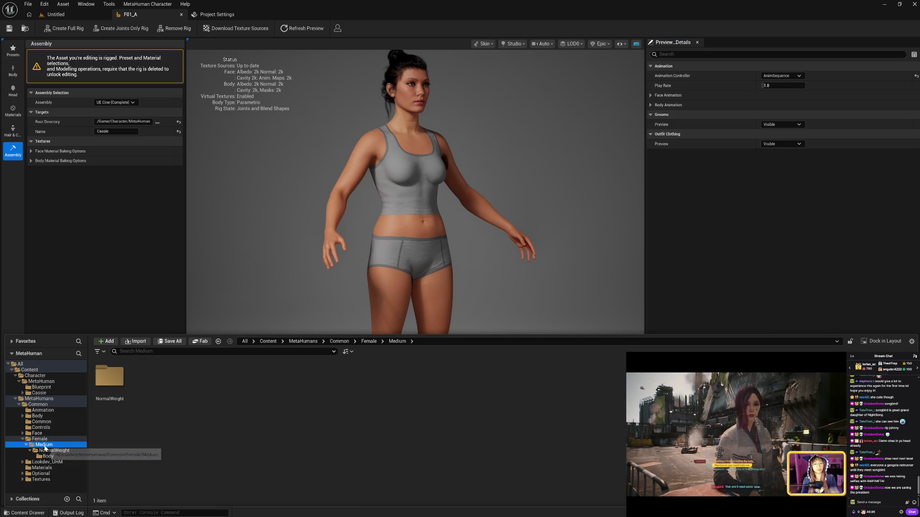
pyautogui.click(39, 439)
pyautogui.click(26, 445)
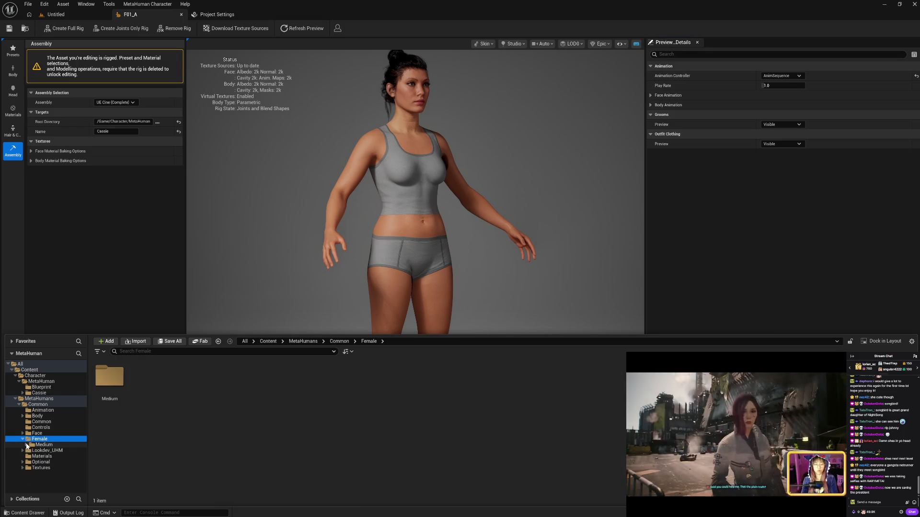
pyautogui.click(23, 439)
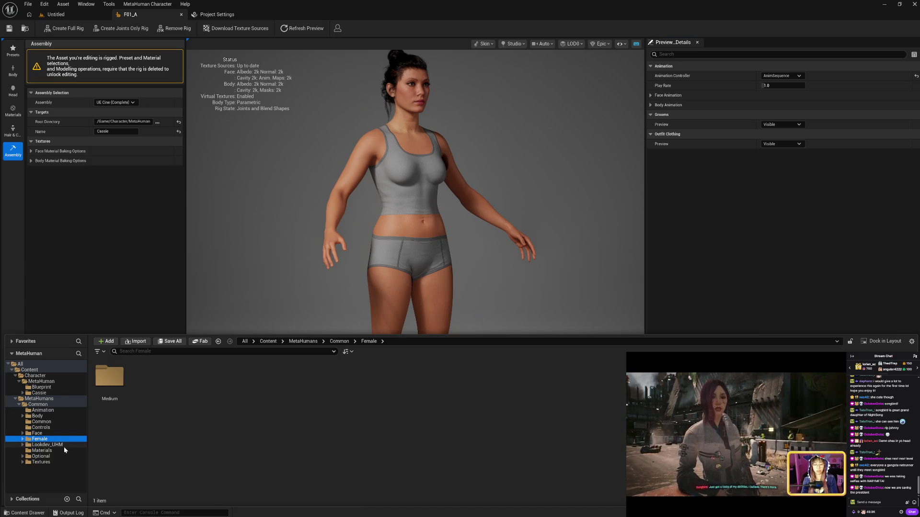
pyautogui.click(47, 445)
# - Check the 27 Materials, the Optional folder and 8 Textures, then revisit Common's Animation folder
pyautogui.click(49, 451)
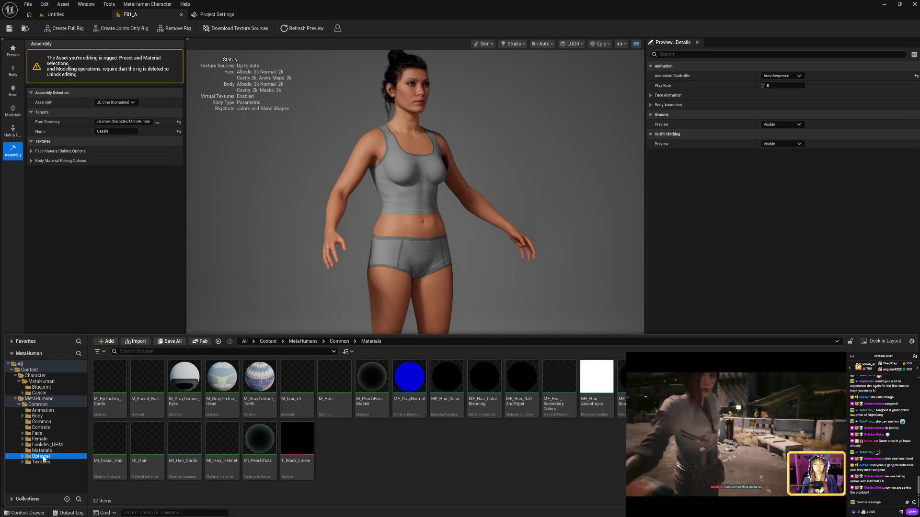
pyautogui.click(44, 457)
pyautogui.click(43, 463)
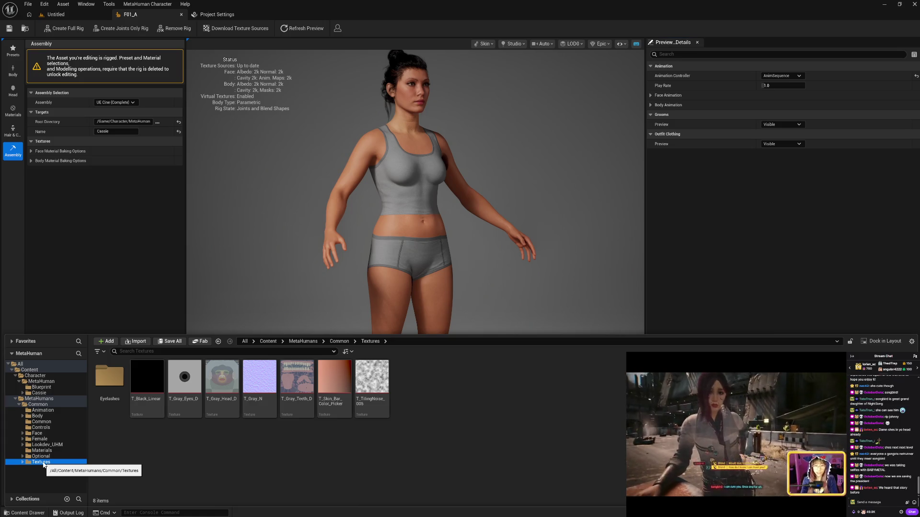
pyautogui.click(40, 411)
pyautogui.click(39, 406)
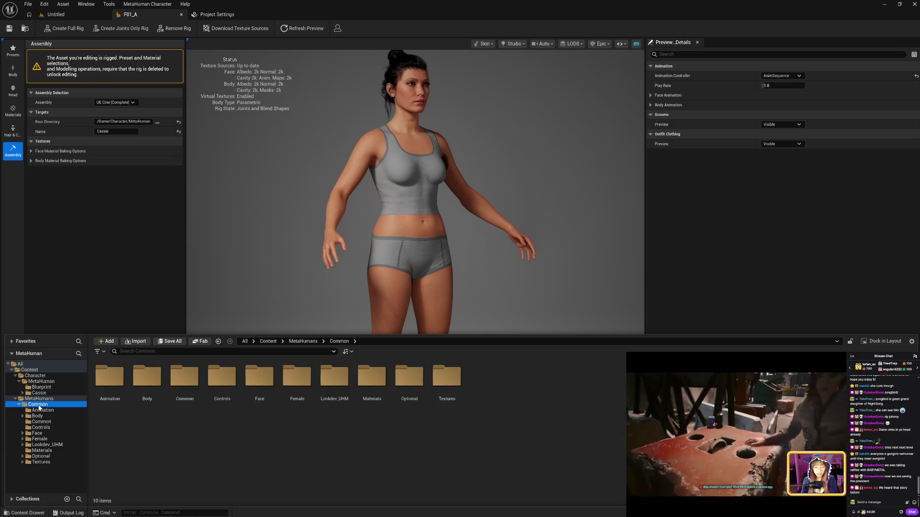
pyautogui.click(43, 410)
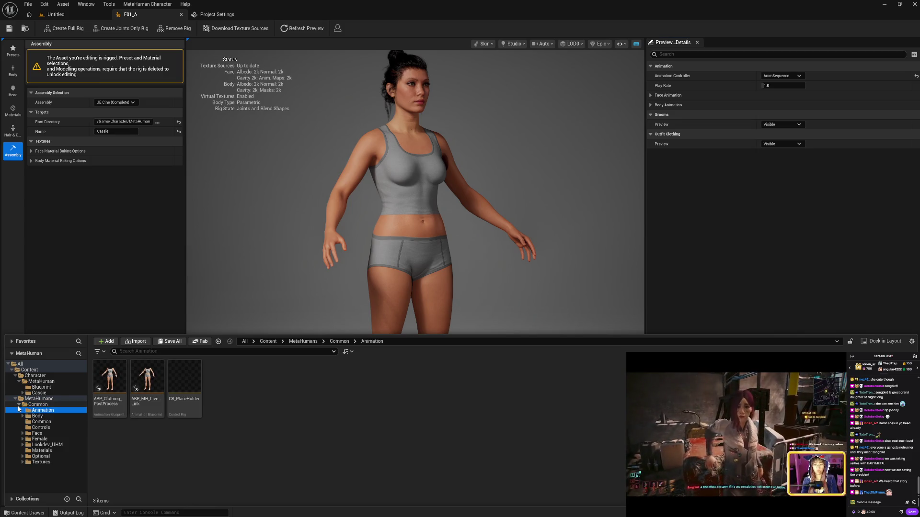
# - Collapse the old MetaHumans folder and show Cassie's Body, Face, Grooms and BP_Cassie
pyautogui.keyDown('shift'); pyautogui.doubleClick(35, 399); pyautogui.keyUp('shift')
pyautogui.click(39, 392)
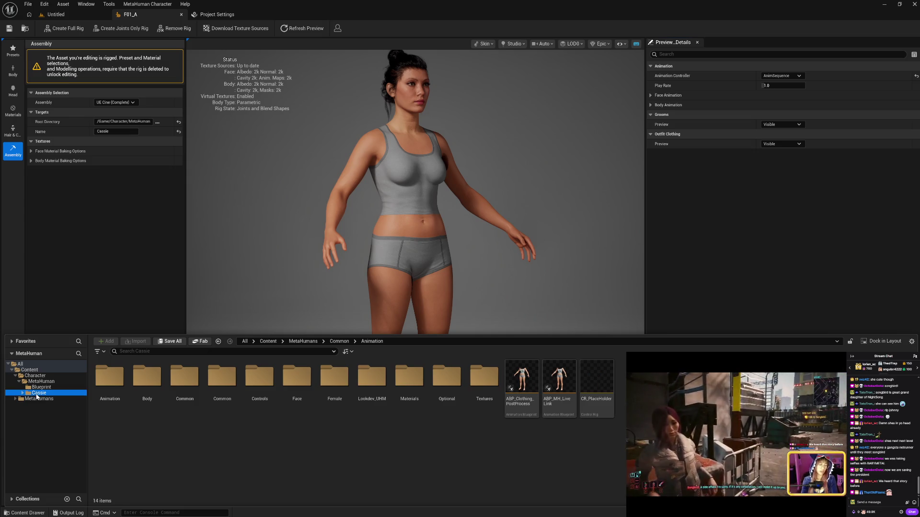
pyautogui.click(587, 444)
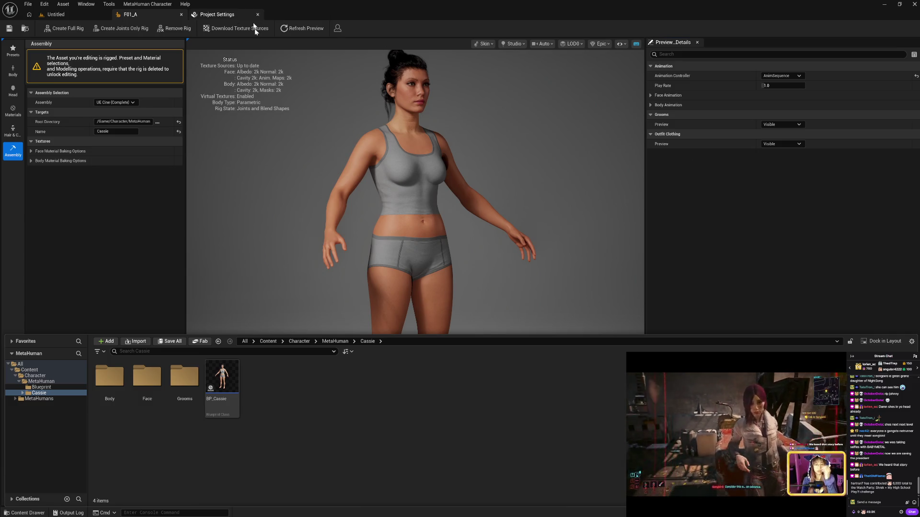
# - Close F01_A and Project Settings, quit the editor, and save F01_A plus the two groom textures
pyautogui.click(182, 15)
pyautogui.click(182, 15)
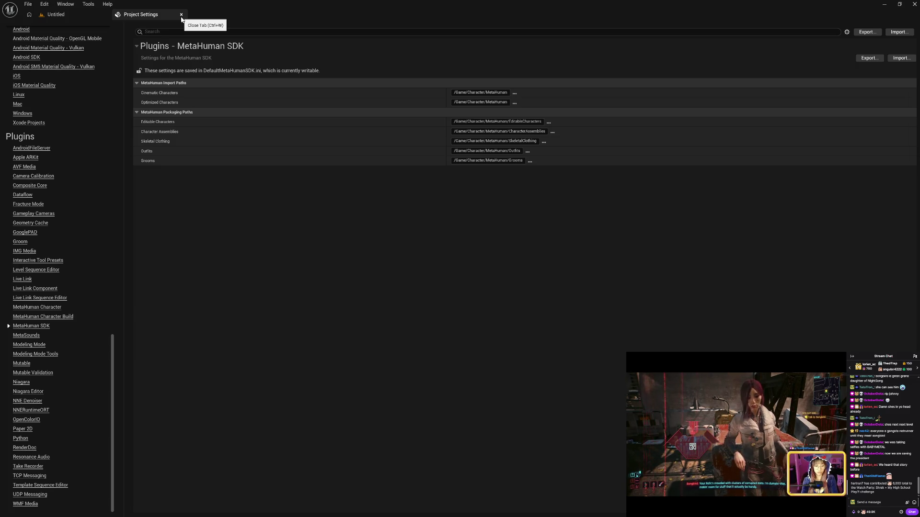
pyautogui.click(181, 14)
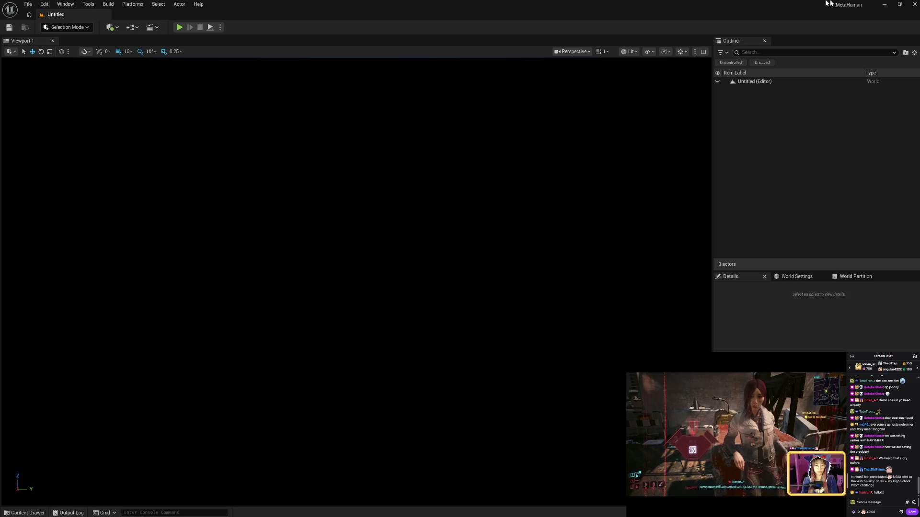
pyautogui.click(914, 5)
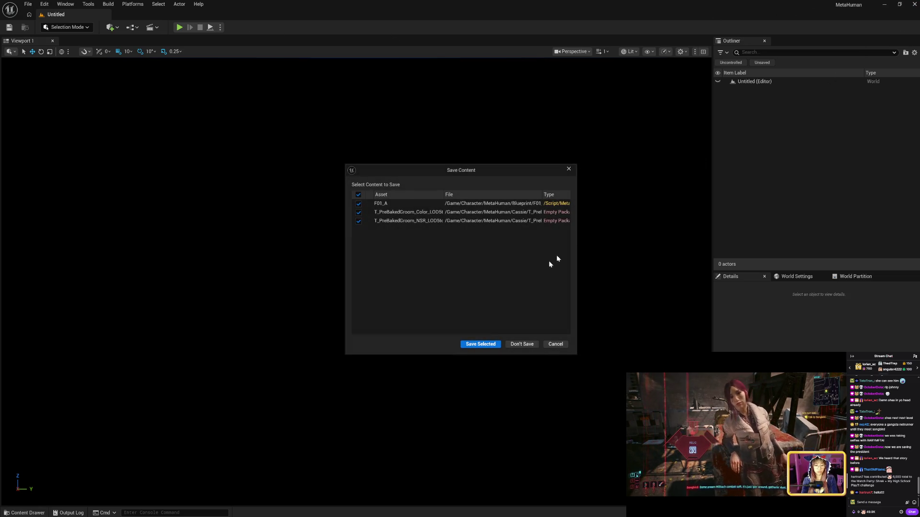
pyautogui.click(493, 343)
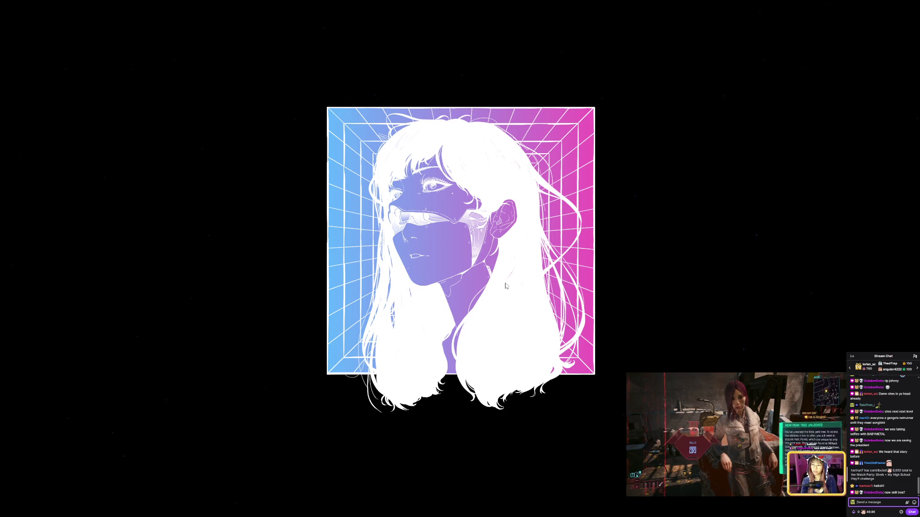
# - Scroll the Fab Library, decline adding an asset to a project, and open Workbrand Techwear
pyautogui.scroll(-3, 502, 162)
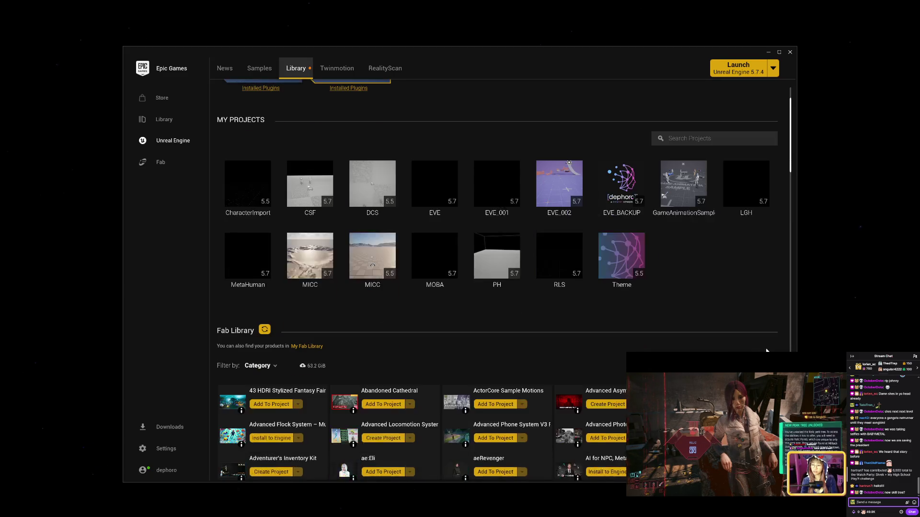
pyautogui.moveTo(791, 137); pyautogui.dragTo(791, 411)
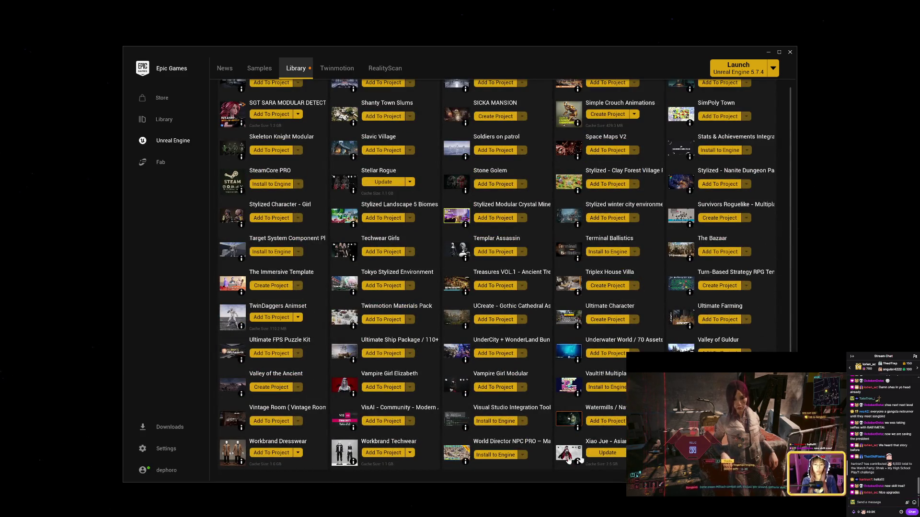
pyautogui.click(368, 455)
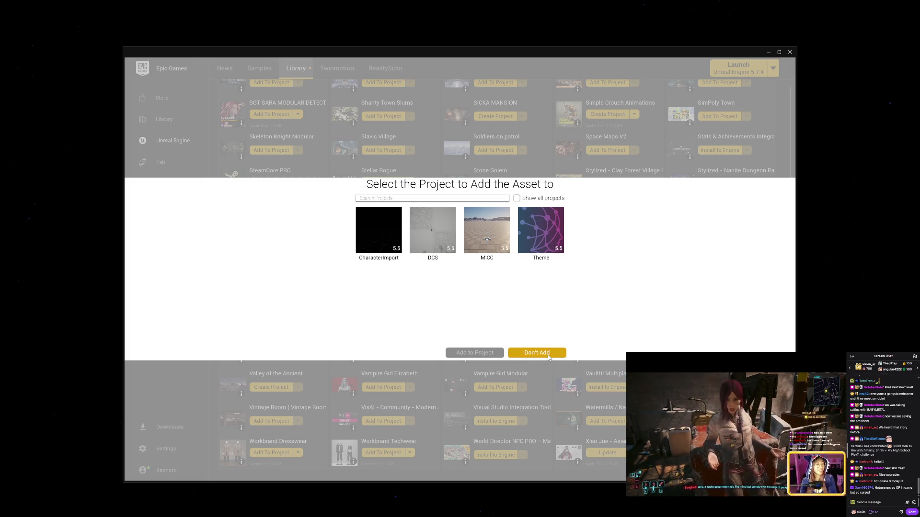
pyautogui.click(549, 357)
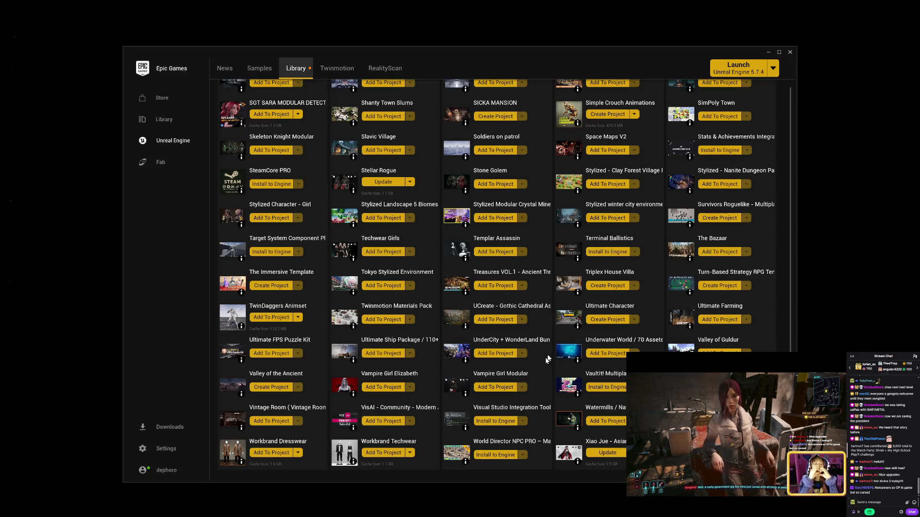
pyautogui.click(409, 444)
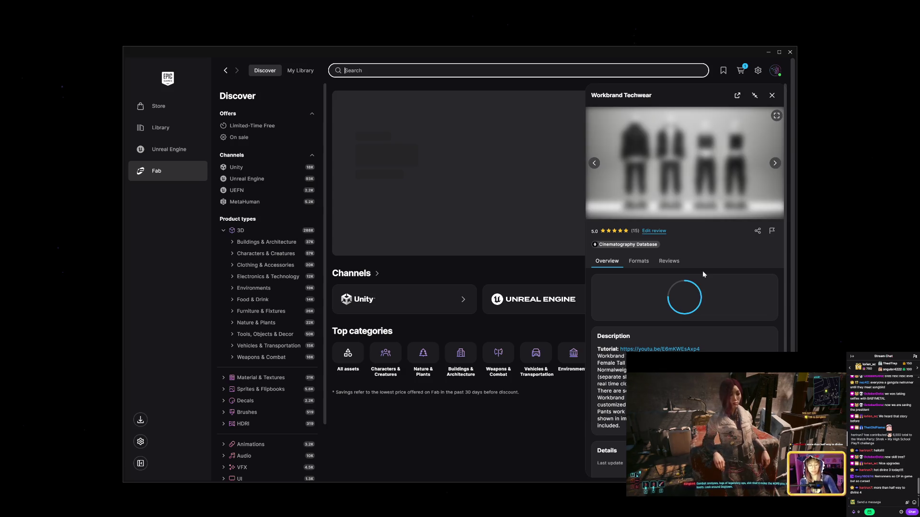
# - Compare Workbrand Techwear's Formats (Unreal Engine compatibility), Overview and Reviews sections
pyautogui.click(647, 265)
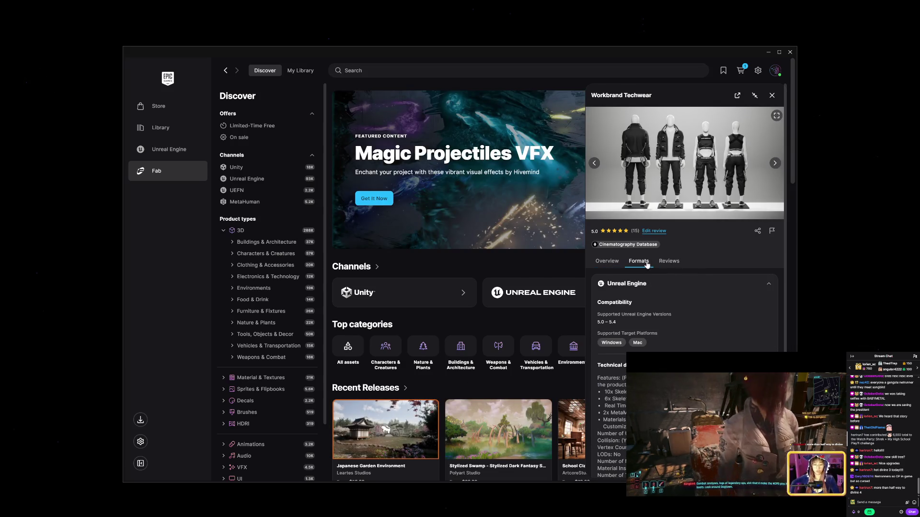
pyautogui.scroll(-2, 674, 338)
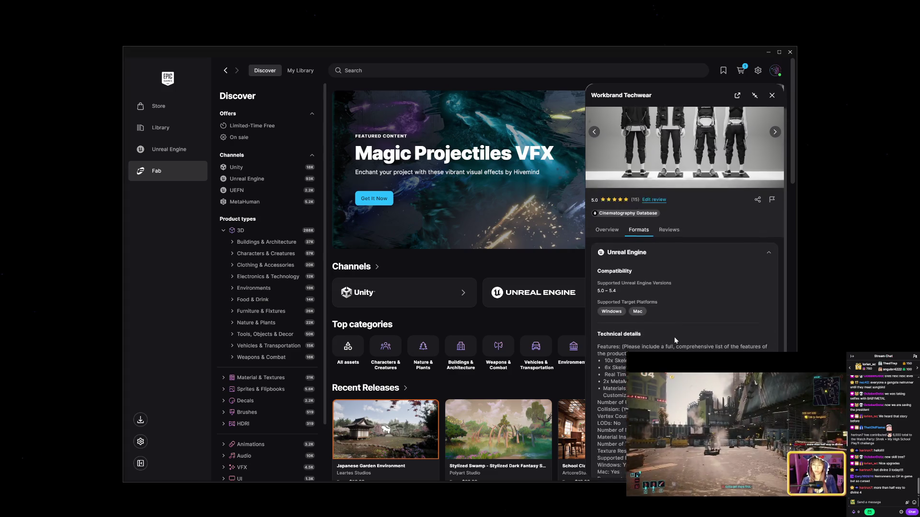
pyautogui.scroll(2, 674, 337)
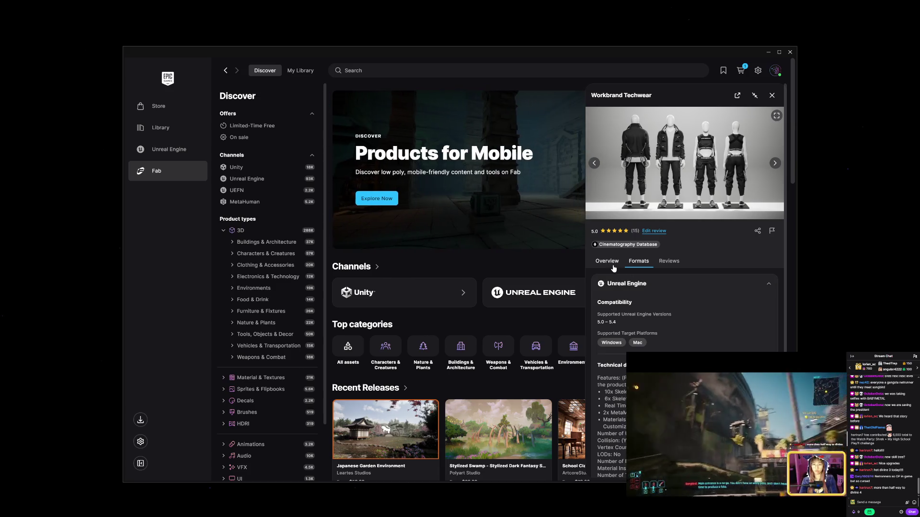
pyautogui.click(612, 266)
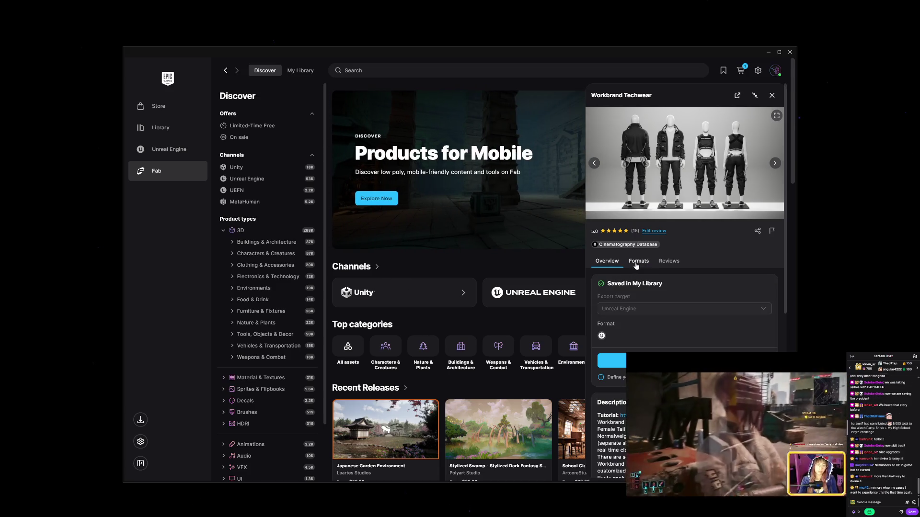
pyautogui.click(636, 263)
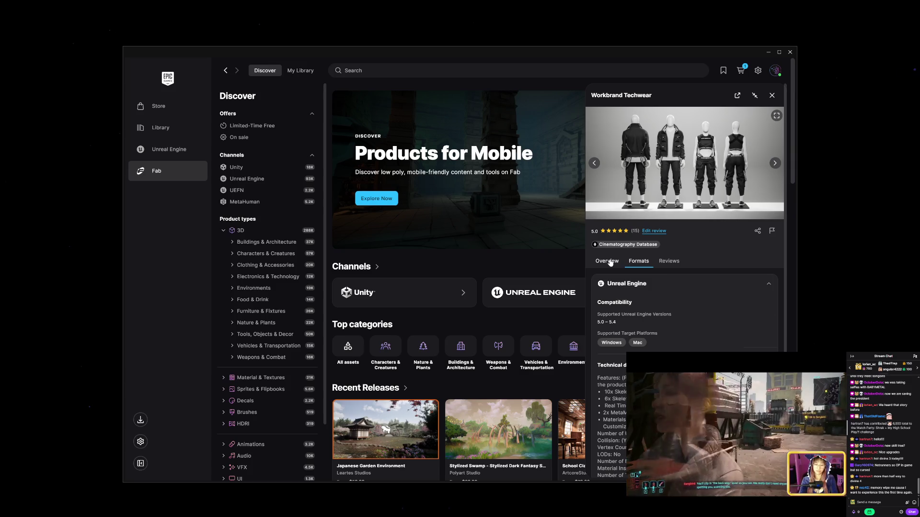
pyautogui.click(608, 262)
pyautogui.click(670, 262)
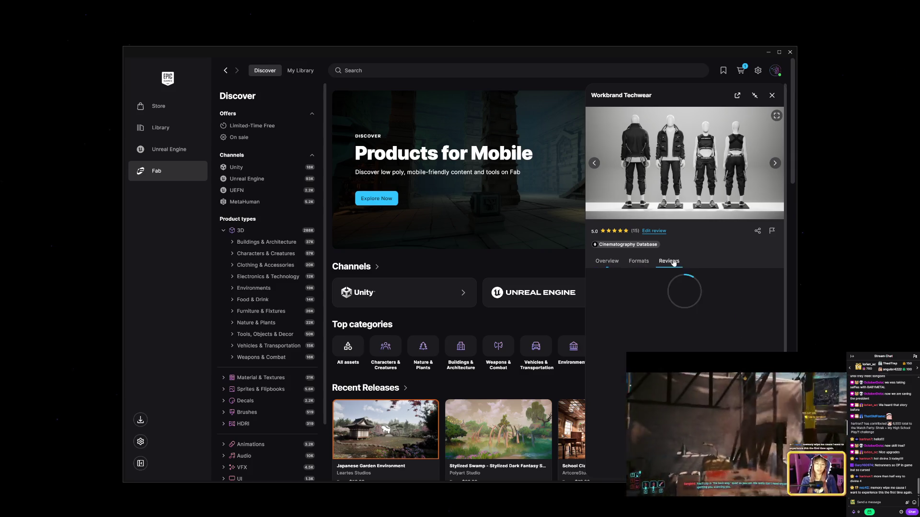
pyautogui.click(638, 262)
pyautogui.click(607, 262)
# - Scroll through the product description and return to the top of the overview
pyautogui.scroll(-5, 670, 336)
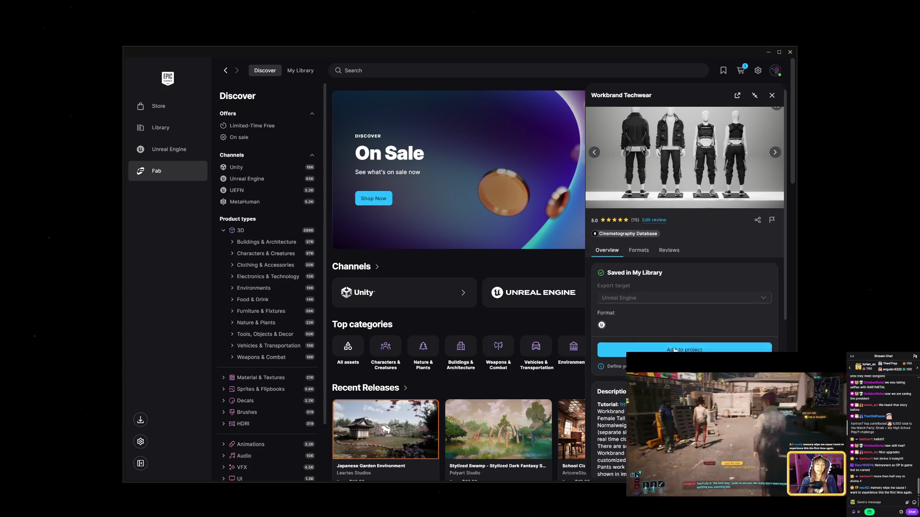
pyautogui.scroll(-1, 674, 351)
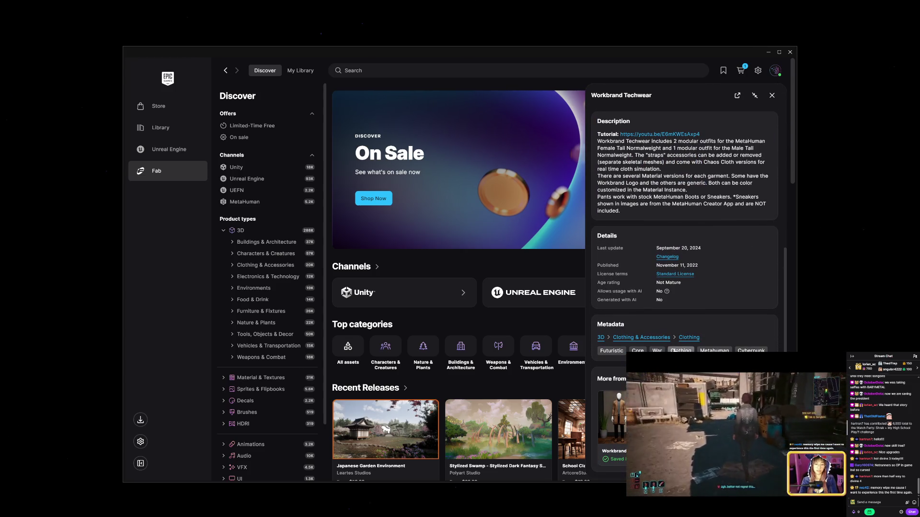
pyautogui.scroll(3, 674, 351)
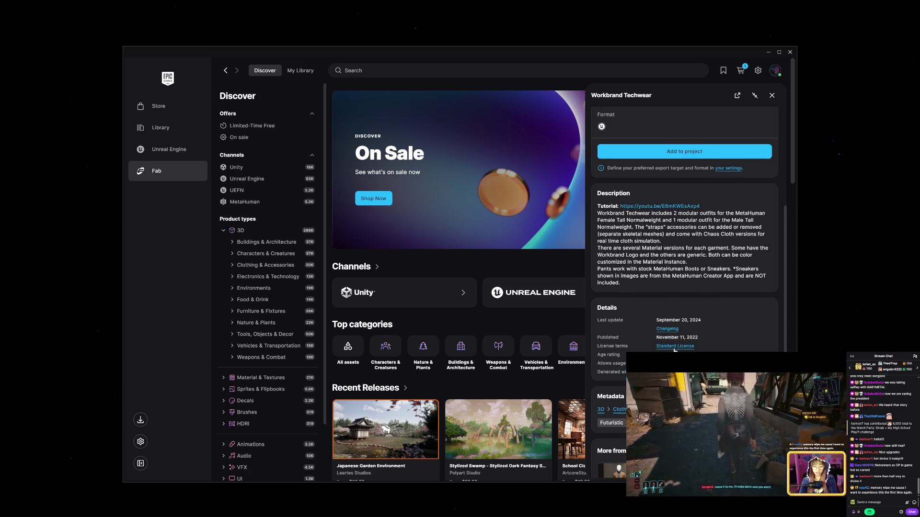
pyautogui.scroll(5, 673, 351)
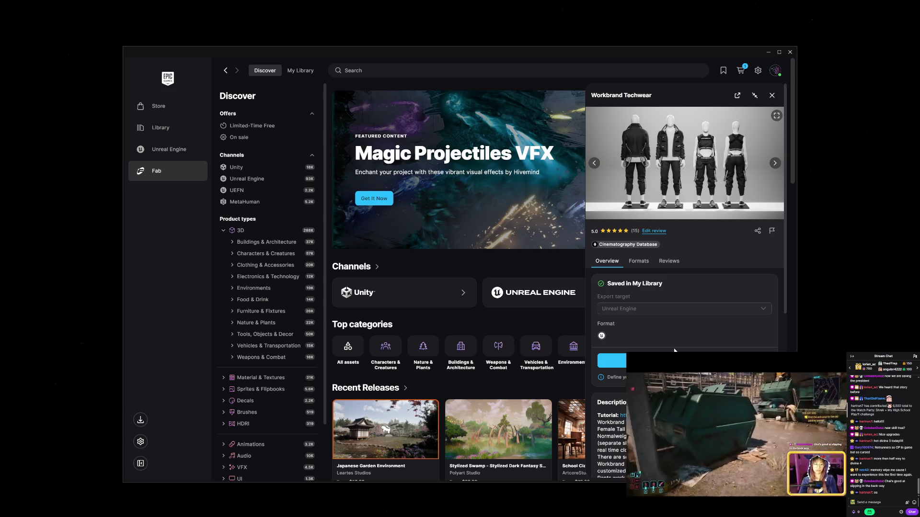
# - Browse the Cinematography Database seller's clothing products, then go to the launcher's Unreal Engine section
pyautogui.click(635, 245)
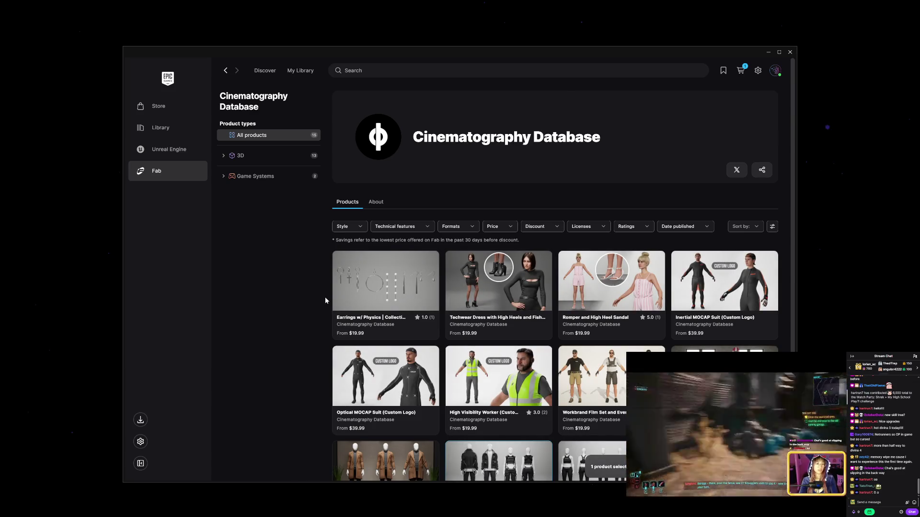
pyautogui.scroll(-4, 325, 300)
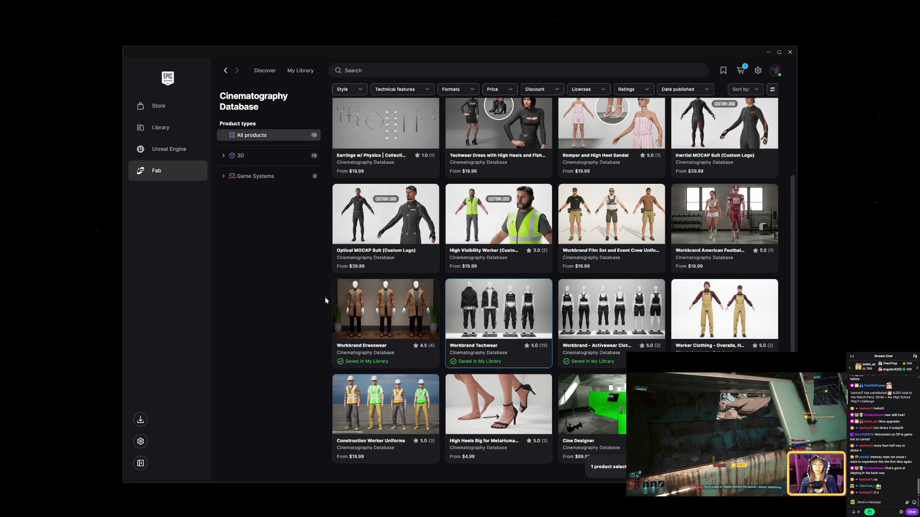
pyautogui.scroll(3, 325, 297)
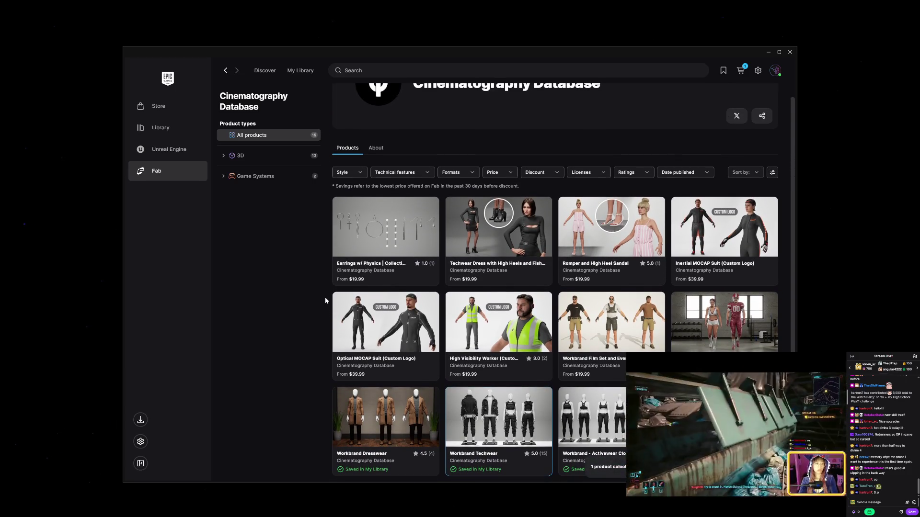
pyautogui.scroll(1, 325, 298)
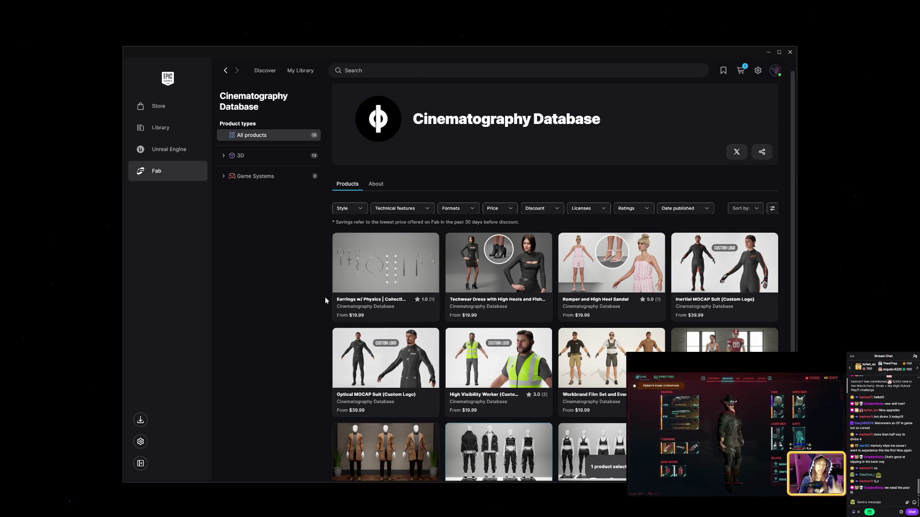
pyautogui.scroll(-3, 325, 300)
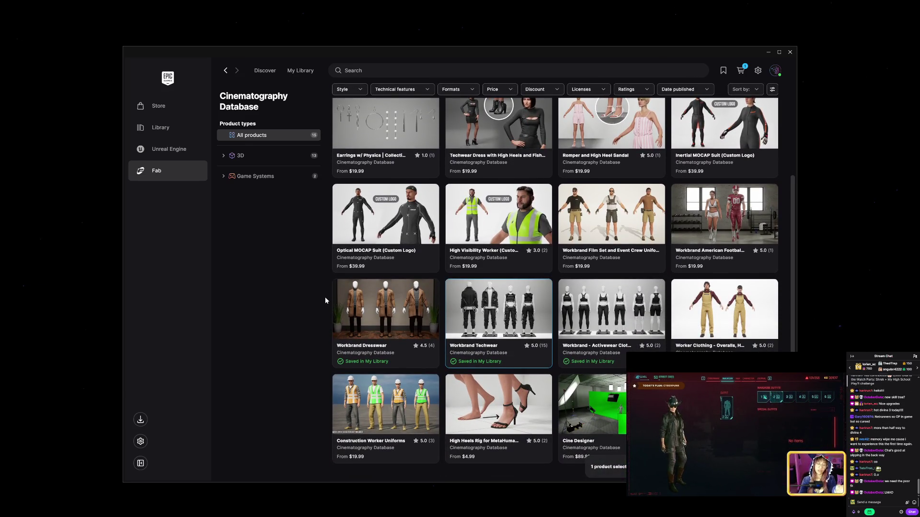
pyautogui.scroll(1, 325, 301)
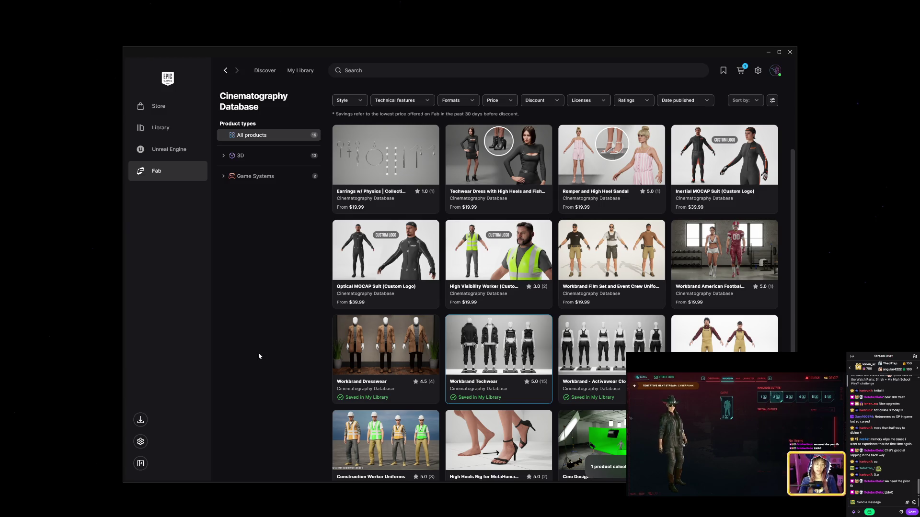
pyautogui.scroll(-1, 268, 352)
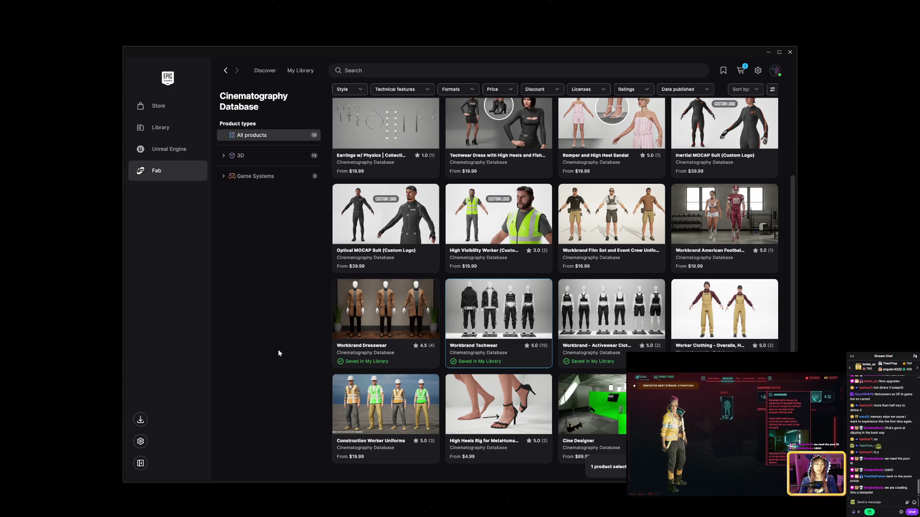
pyautogui.scroll(4, 303, 347)
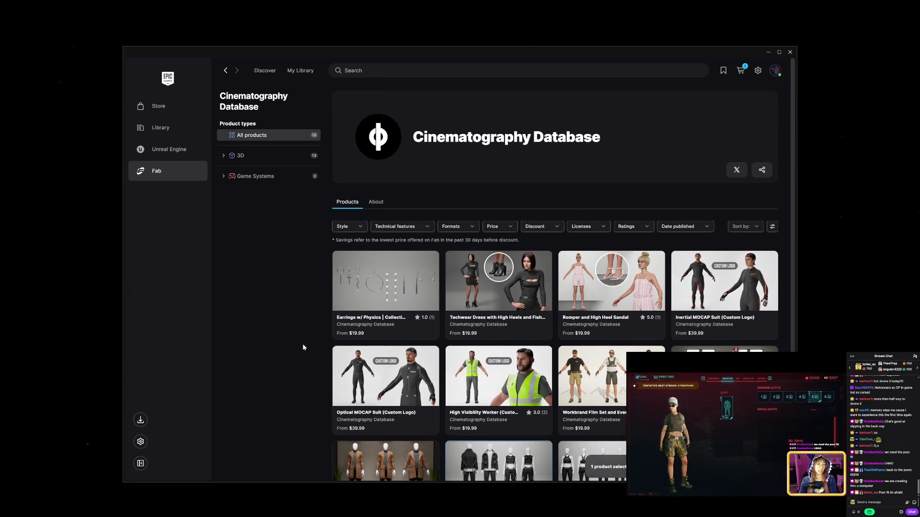
pyautogui.click(164, 145)
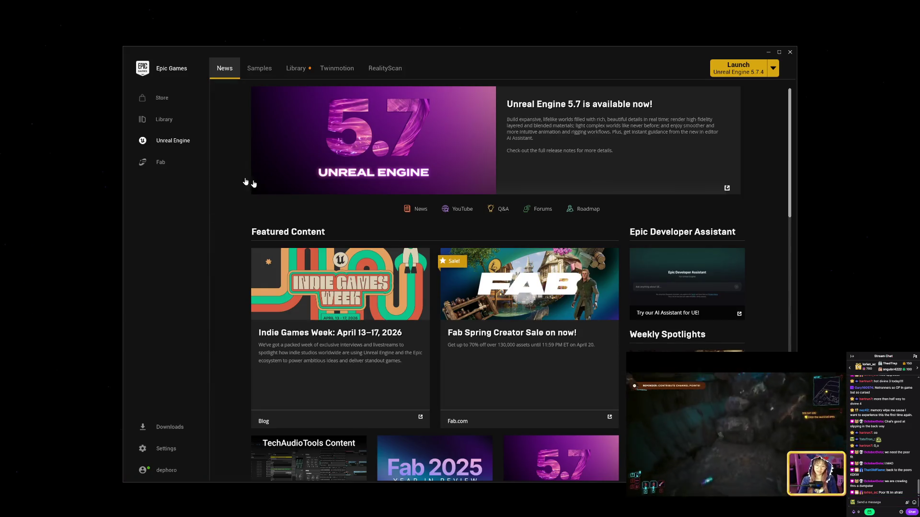
# - Launch the MetaHuman 5.7 project from My Projects in the launcher Library
pyautogui.click(295, 68)
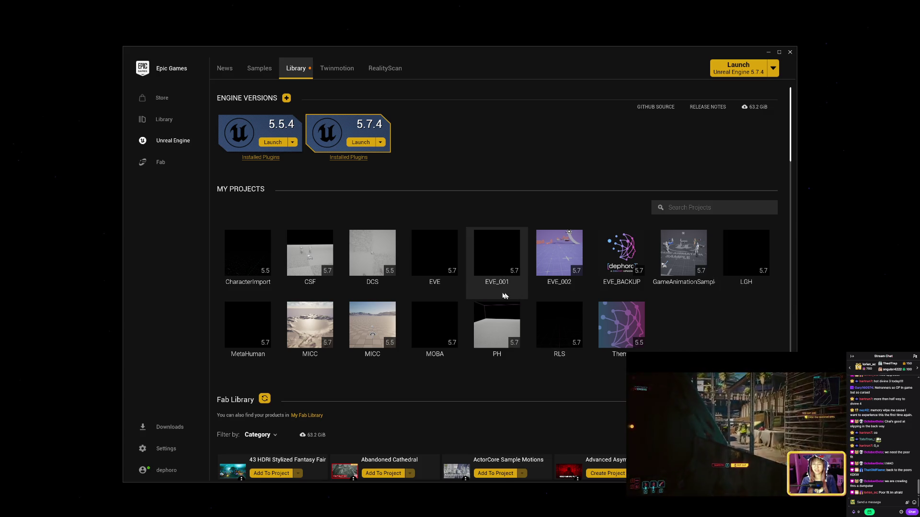
pyautogui.click(238, 332)
pyautogui.doubleClick(239, 332)
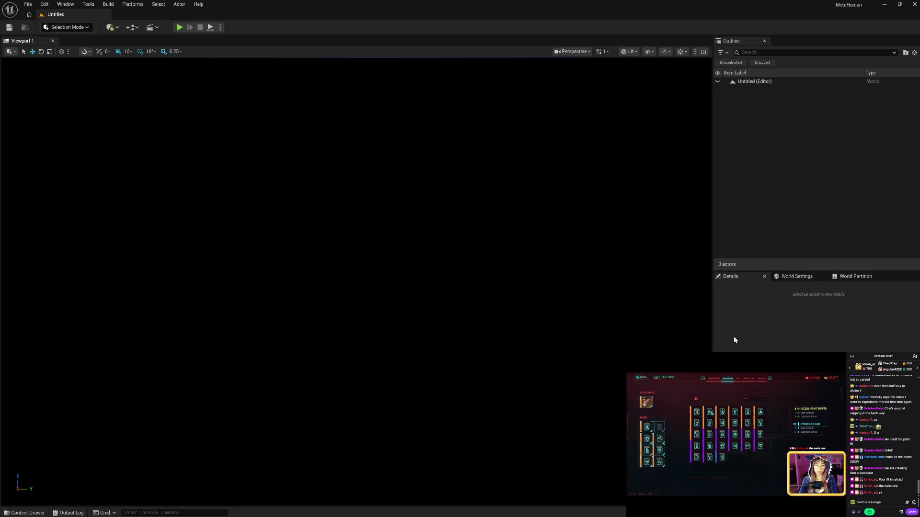
# - In the Content Browser, compare the Blueprint, Cassie and old MetaHumans Common folders
pyautogui.click(17, 513)
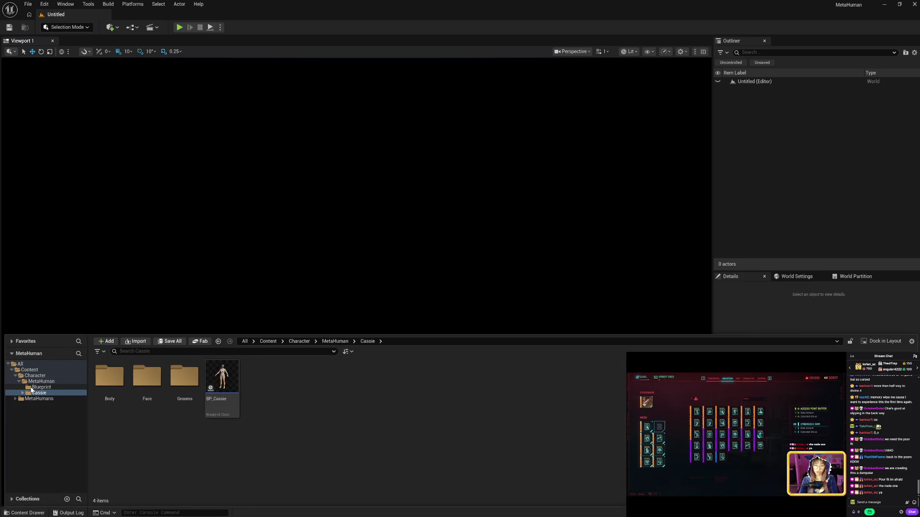
pyautogui.click(41, 387)
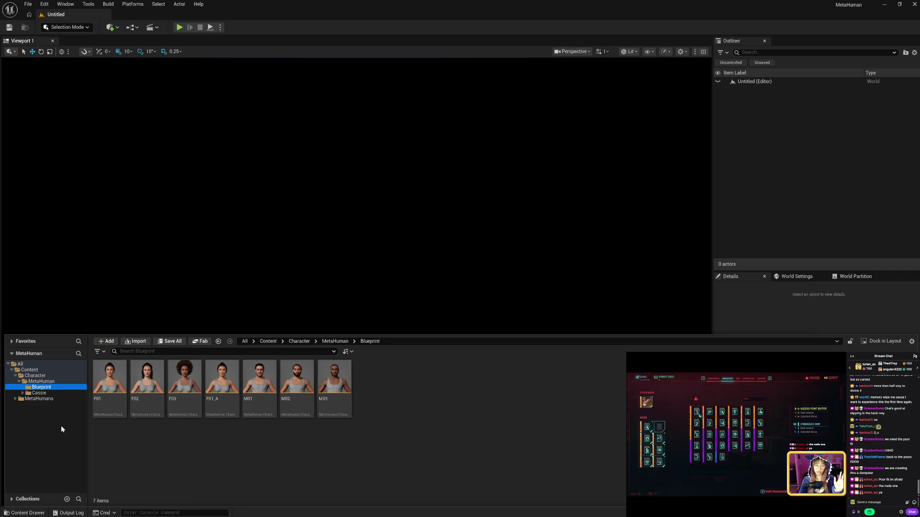
pyautogui.click(49, 394)
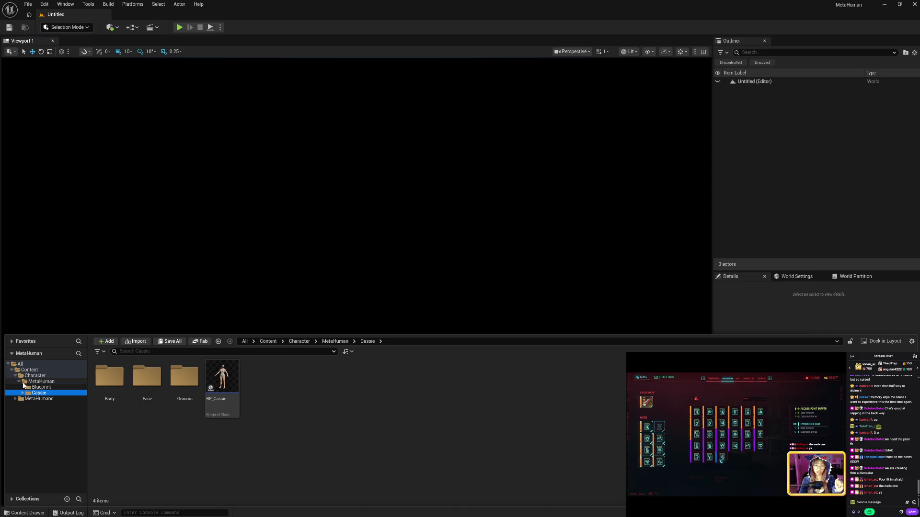
pyautogui.keyDown('ctrl'); pyautogui.click(24, 382); pyautogui.keyUp('ctrl')
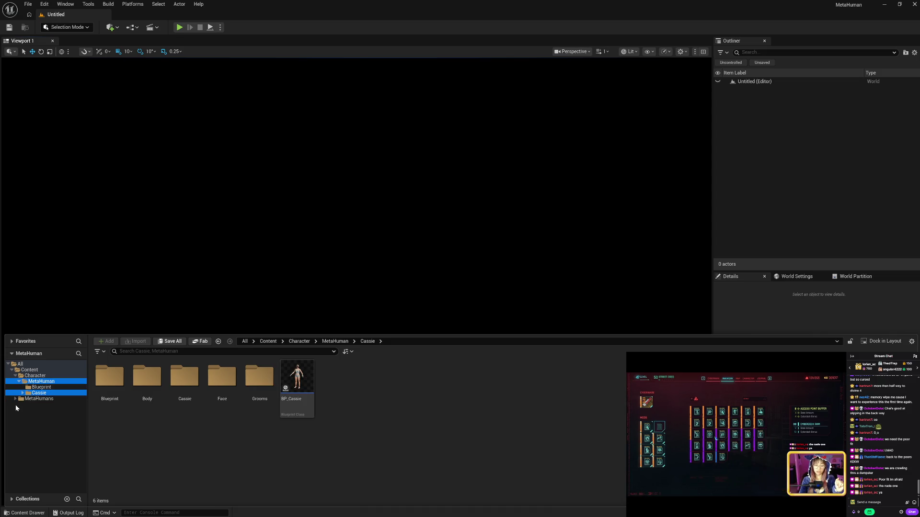
pyautogui.click(15, 399)
pyautogui.click(36, 405)
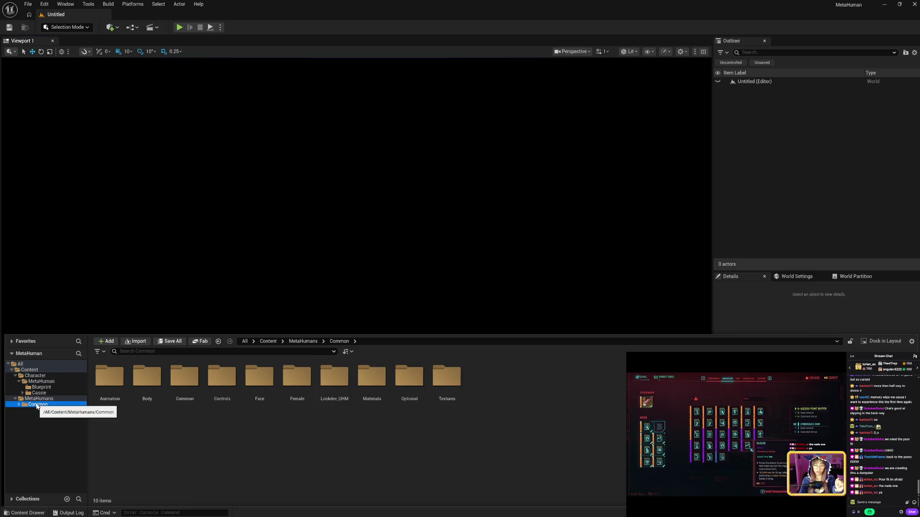
pyautogui.click(40, 393)
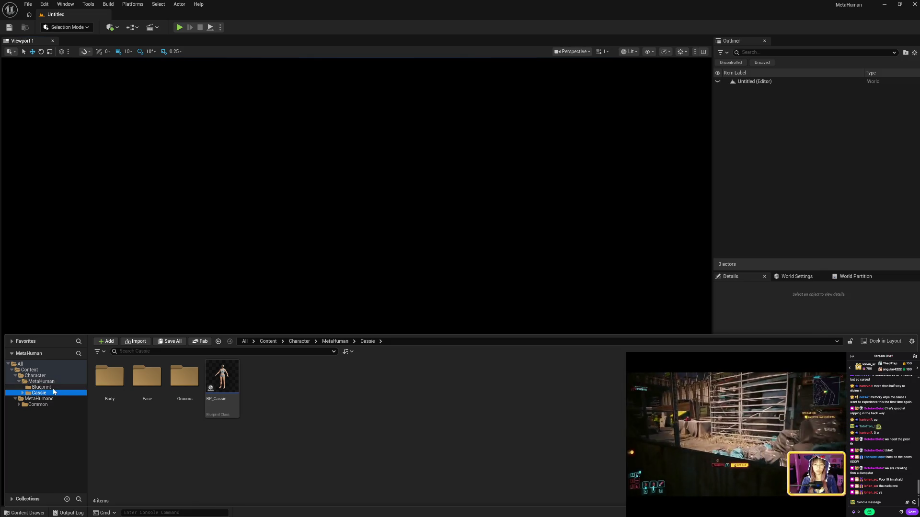
pyautogui.click(46, 387)
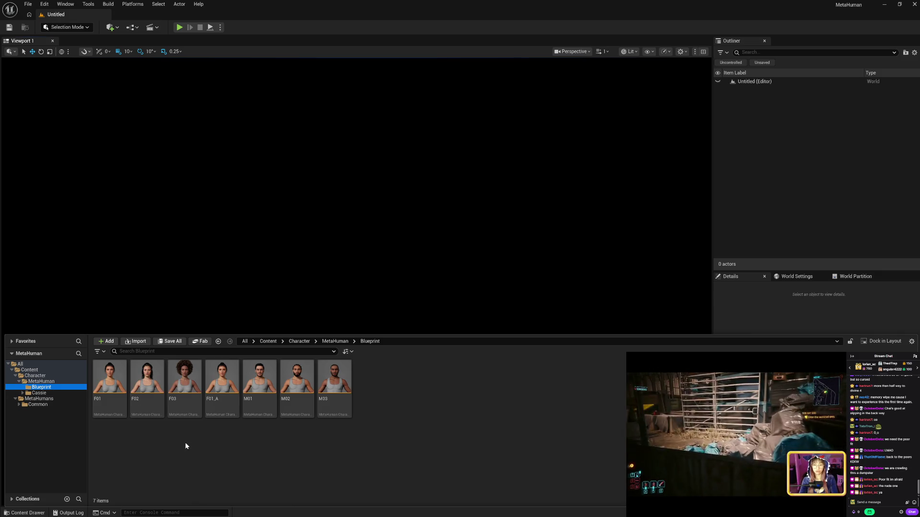
# - Check Cassie's Grooms, Face and Body subfolders, then open the BP_Cassie Blueprint
pyautogui.click(22, 393)
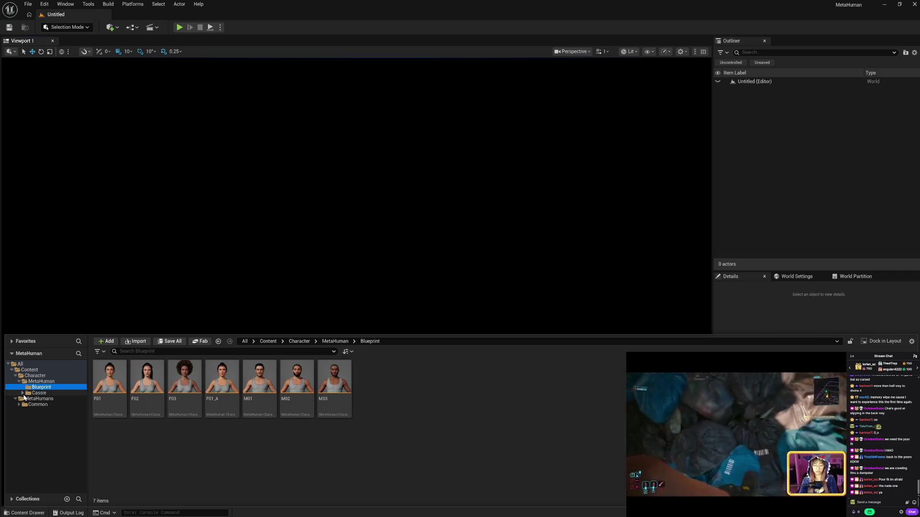
pyautogui.click(60, 394)
pyautogui.click(51, 411)
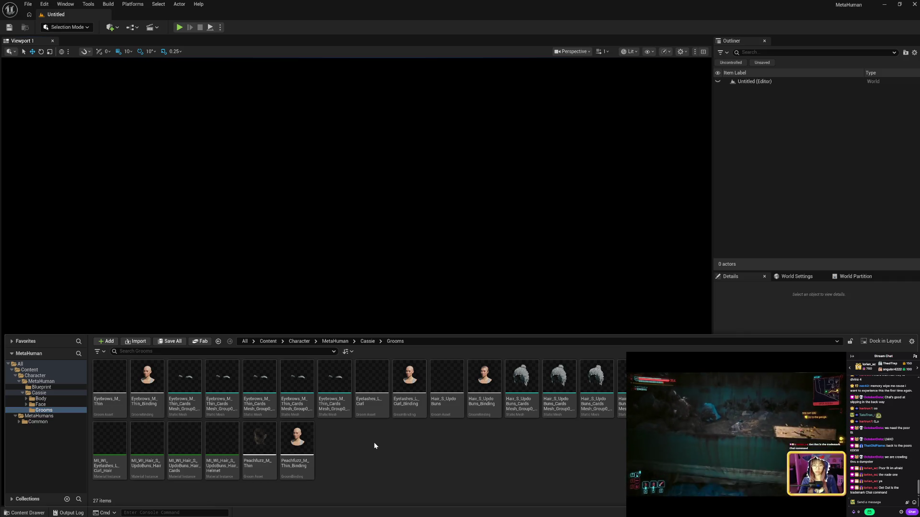
pyautogui.click(49, 406)
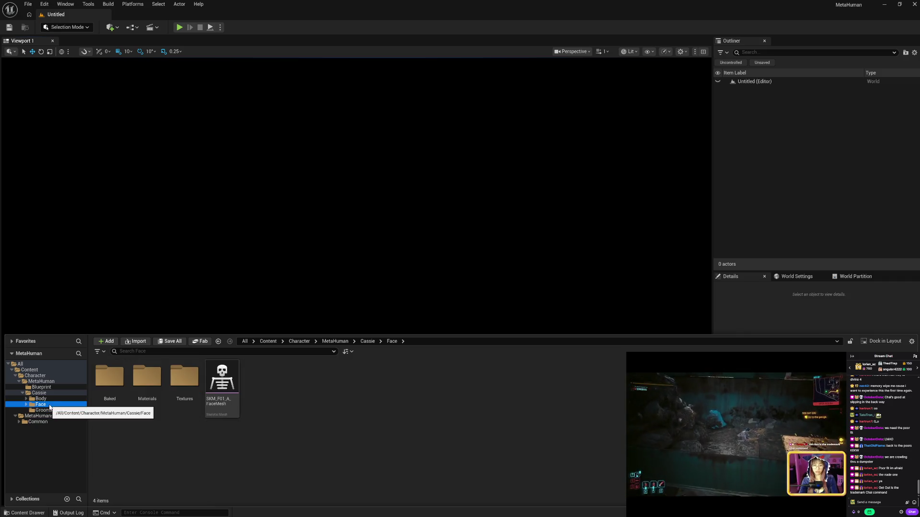
pyautogui.click(48, 399)
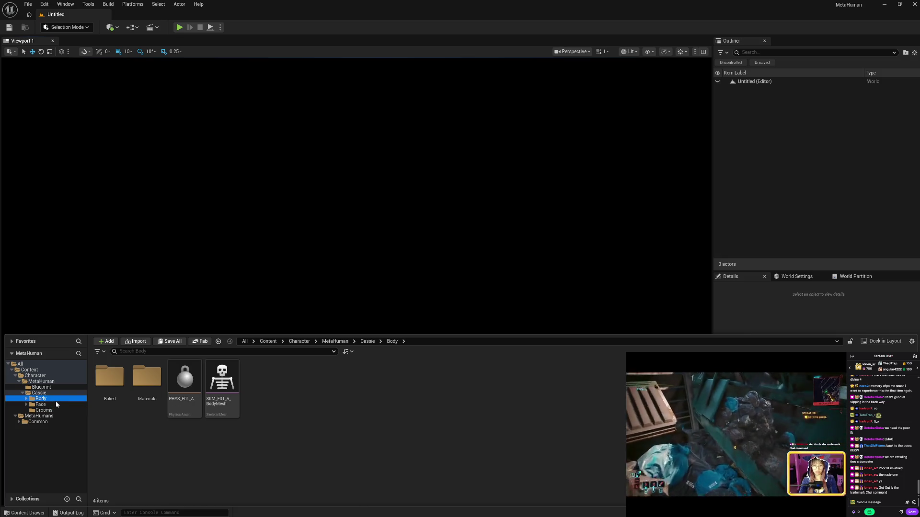
pyautogui.click(39, 393)
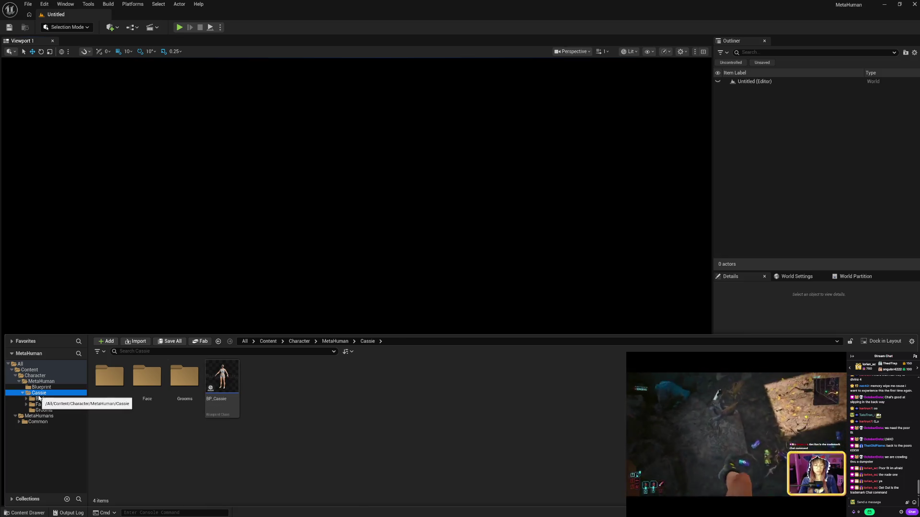
pyautogui.click(238, 407)
pyautogui.moveTo(261, 406); pyautogui.dragTo(319, 412)
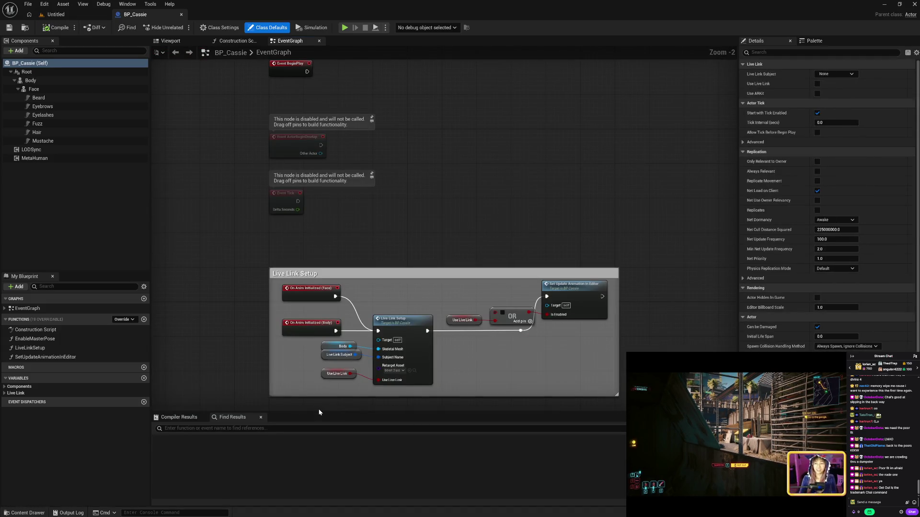
# - Pan the EventGraph to review the Live Link Setup nodes and the Event Tick above them
pyautogui.moveTo(499, 378); pyautogui.dragTo(493, 263)
pyautogui.scroll(2, 493, 263)
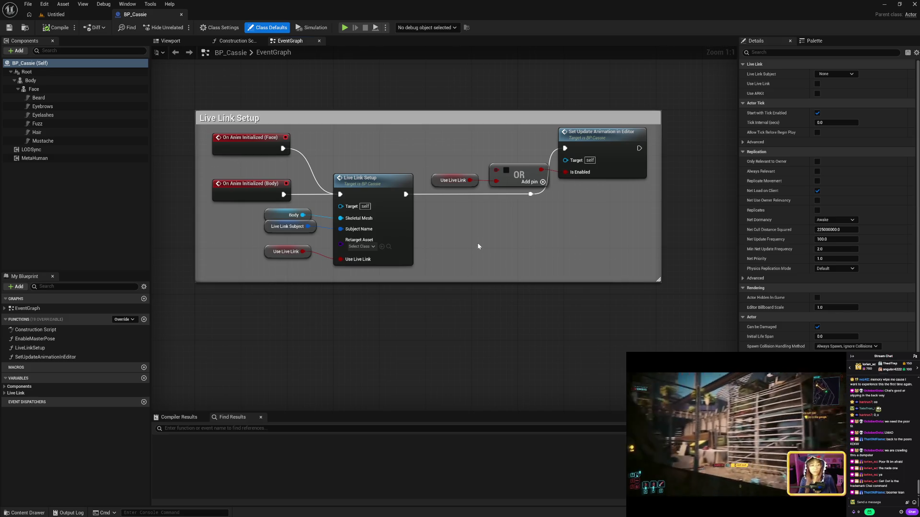
pyautogui.moveTo(479, 247); pyautogui.dragTo(480, 303)
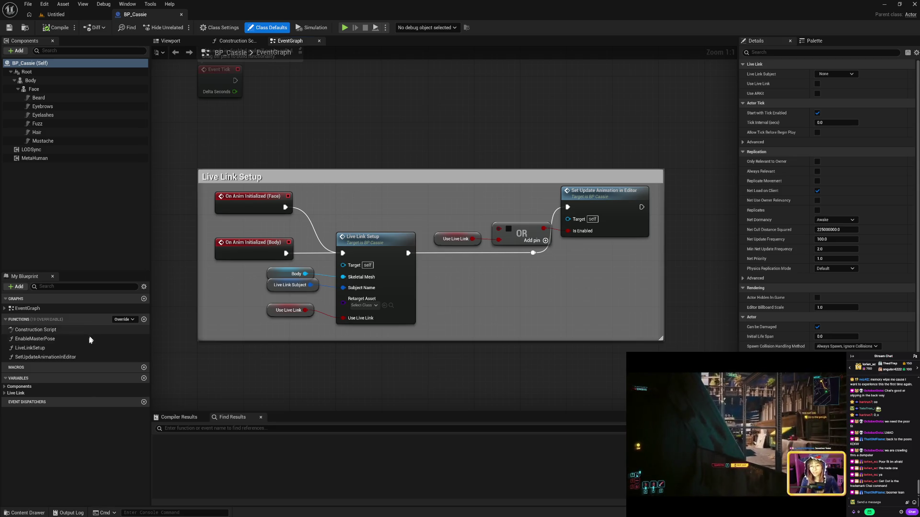
# - Open the LiveLinkSetup function graph and pan across its Set Subject and Set Retarget nodes
pyautogui.click(88, 351)
pyautogui.doubleClick(88, 351)
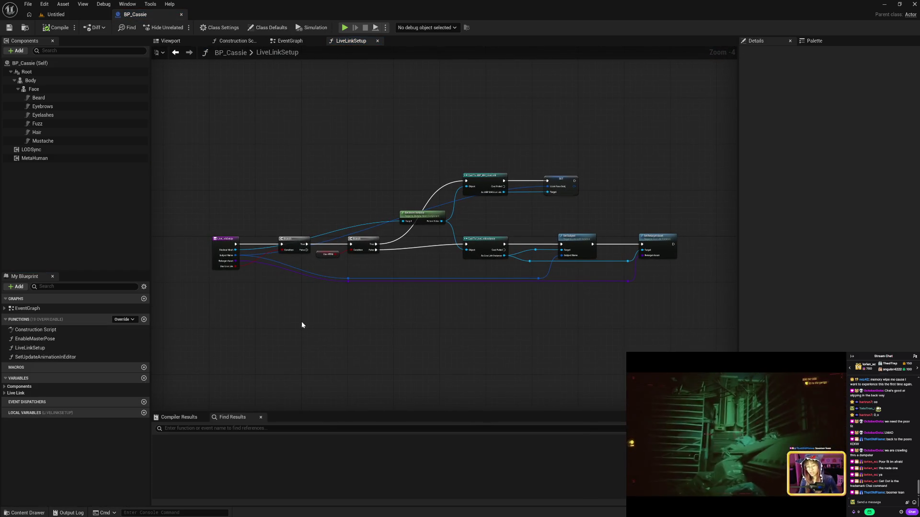
pyautogui.scroll(3, 302, 324)
pyautogui.moveTo(302, 324); pyautogui.dragTo(335, 345)
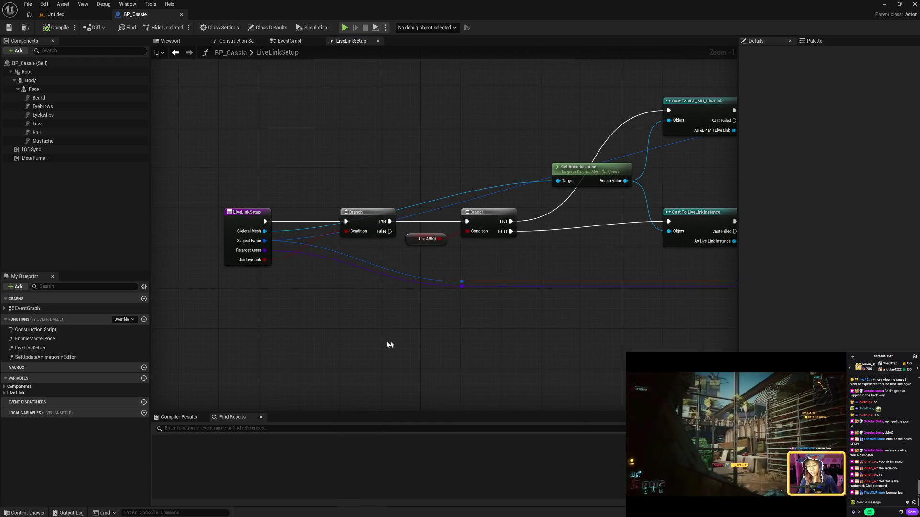
pyautogui.moveTo(421, 341); pyautogui.dragTo(264, 352)
pyautogui.moveTo(385, 351)
pyautogui.mouseDown()
pyautogui.moveTo(311, 374)
pyautogui.moveTo(407, 349)
pyautogui.mouseUp()
pyautogui.moveTo(299, 352)
pyautogui.mouseDown()
pyautogui.moveTo(555, 337)
pyautogui.moveTo(512, 343)
pyautogui.mouseUp()
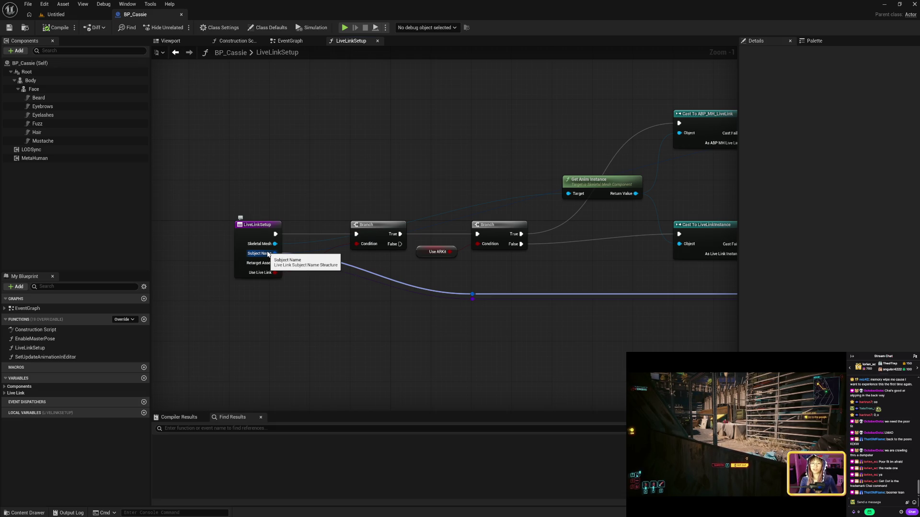
# - Add a Break Live Link Subject Name node from the Subject Name output and position it beside the casts
pyautogui.moveTo(274, 253); pyautogui.dragTo(341, 321)
pyautogui.write('br')
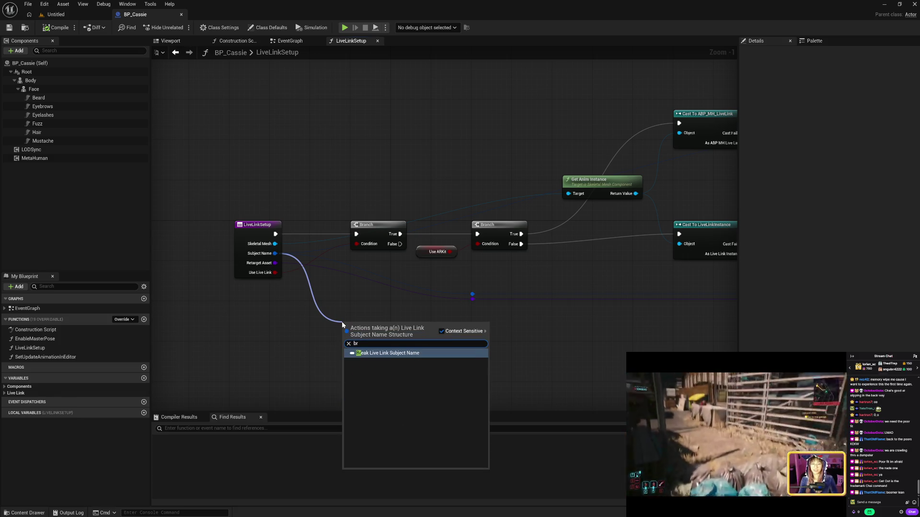
pyautogui.press('Return')
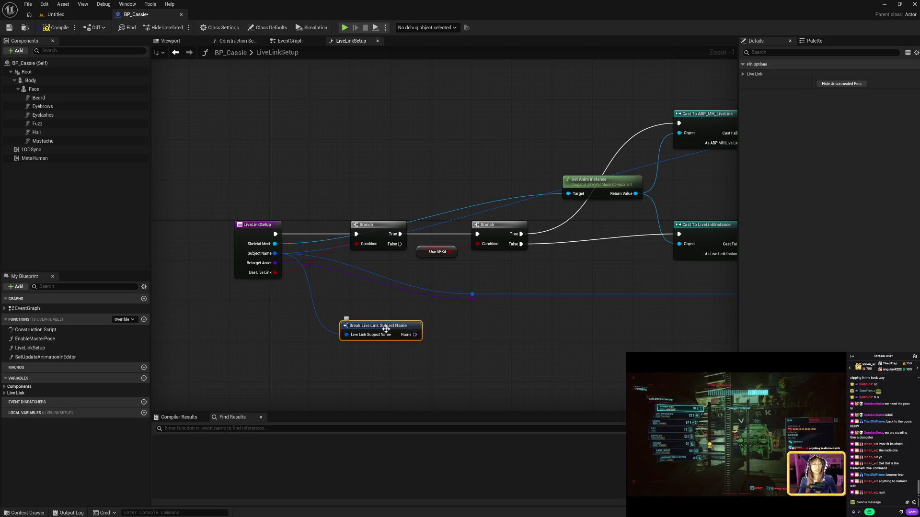
pyautogui.moveTo(387, 334); pyautogui.dragTo(361, 338)
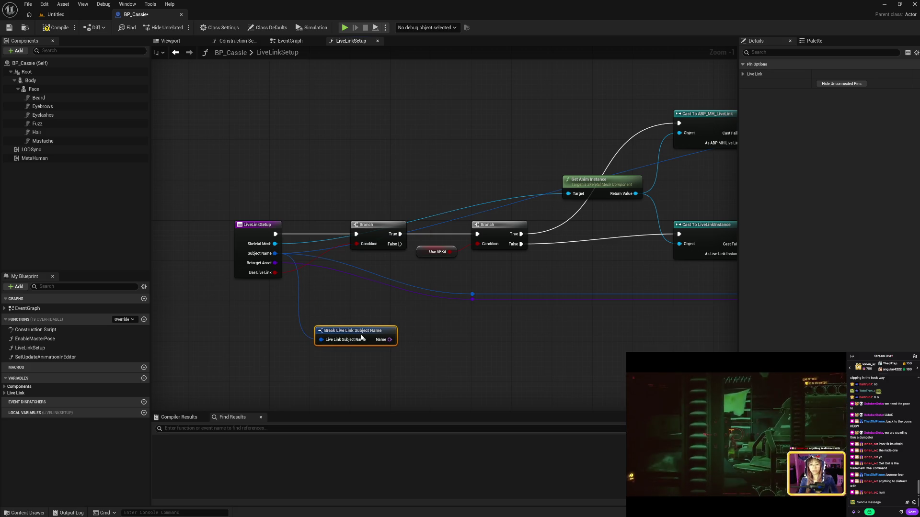
pyautogui.moveTo(606, 350)
pyautogui.mouseDown()
pyautogui.moveTo(279, 348)
pyautogui.moveTo(513, 326)
pyautogui.mouseUp()
pyautogui.moveTo(395, 315); pyautogui.dragTo(332, 340)
# - Delete the Break Live Link Subject Name node and compile BP_Cassie after checking the save-on-compile options
pyautogui.press('Delete')
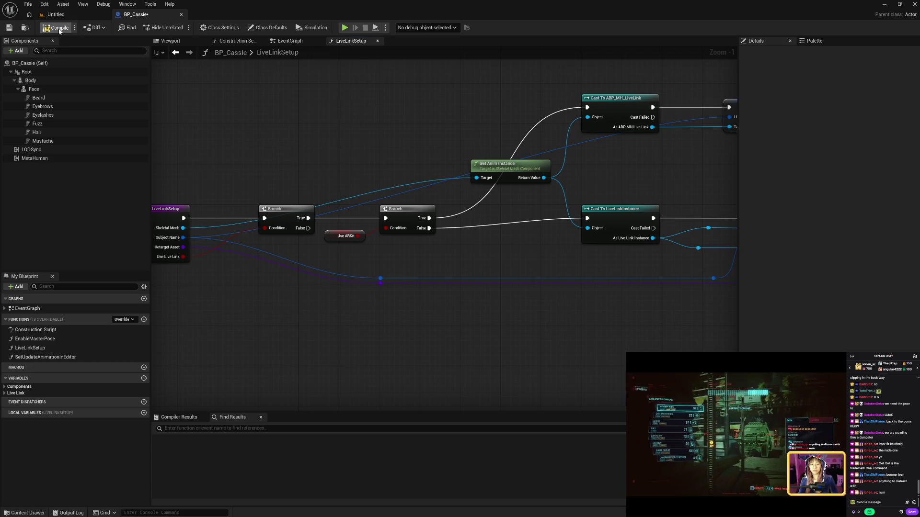
pyautogui.click(74, 27)
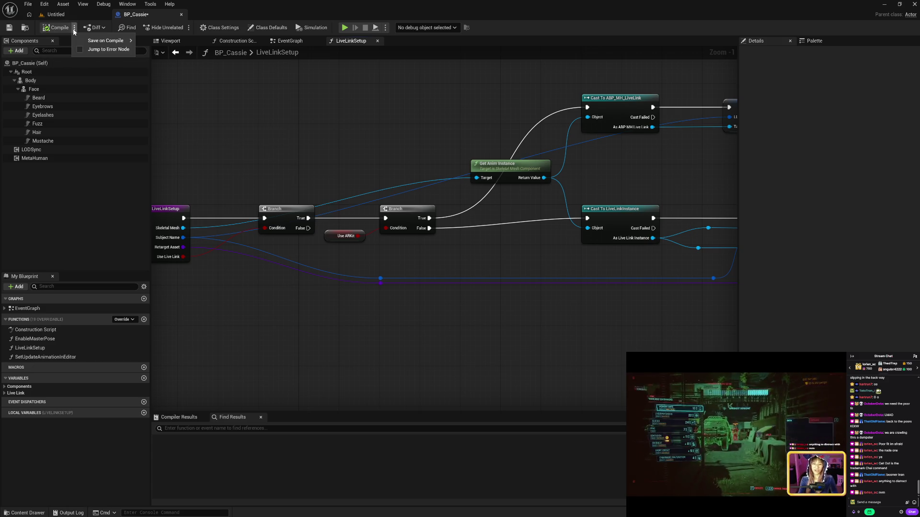
pyautogui.moveTo(104, 43)
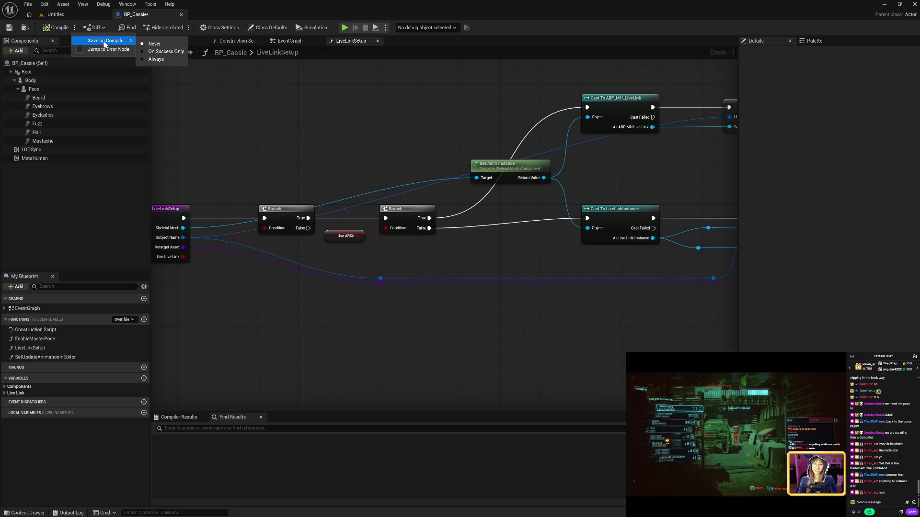
pyautogui.click(49, 29)
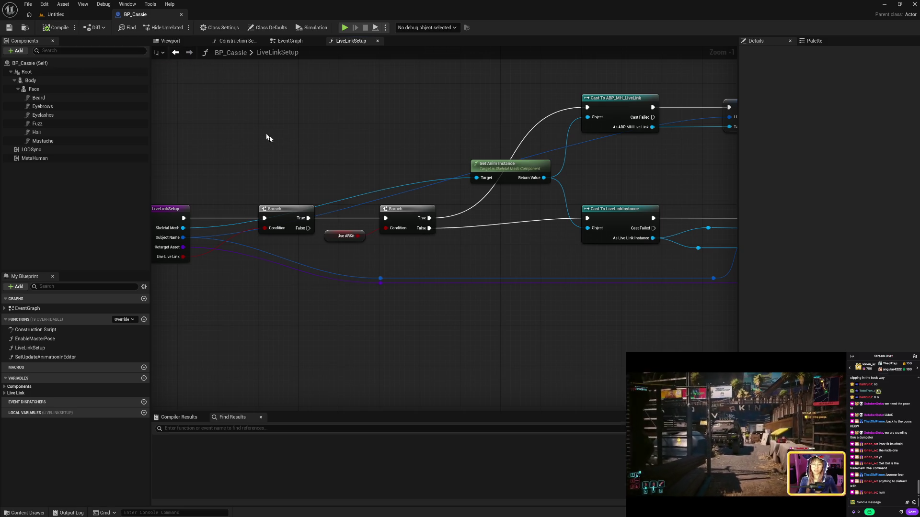
pyautogui.moveTo(241, 161); pyautogui.dragTo(309, 161)
# - Return to the EventGraph and inspect the SetUpdateAnimationInEditor function graph
pyautogui.click(378, 41)
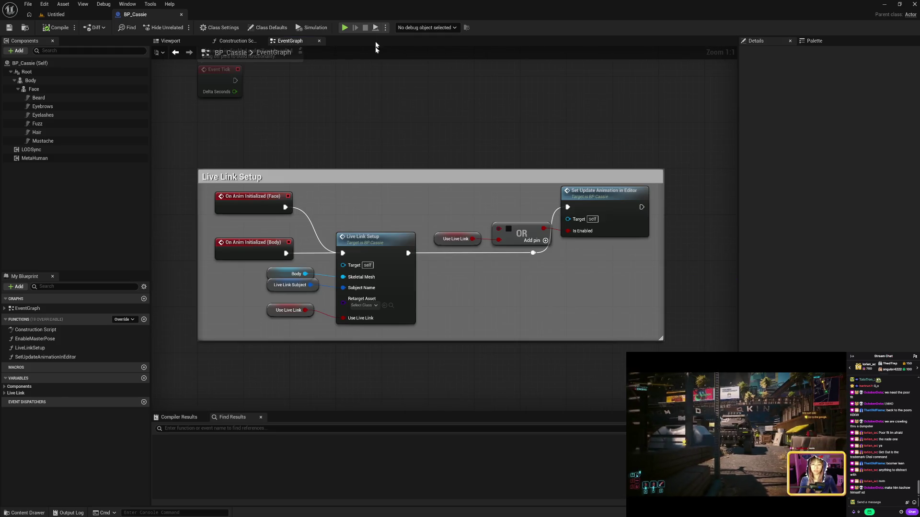
pyautogui.moveTo(265, 139)
pyautogui.mouseDown()
pyautogui.moveTo(287, 252)
pyautogui.moveTo(279, 148)
pyautogui.mouseUp()
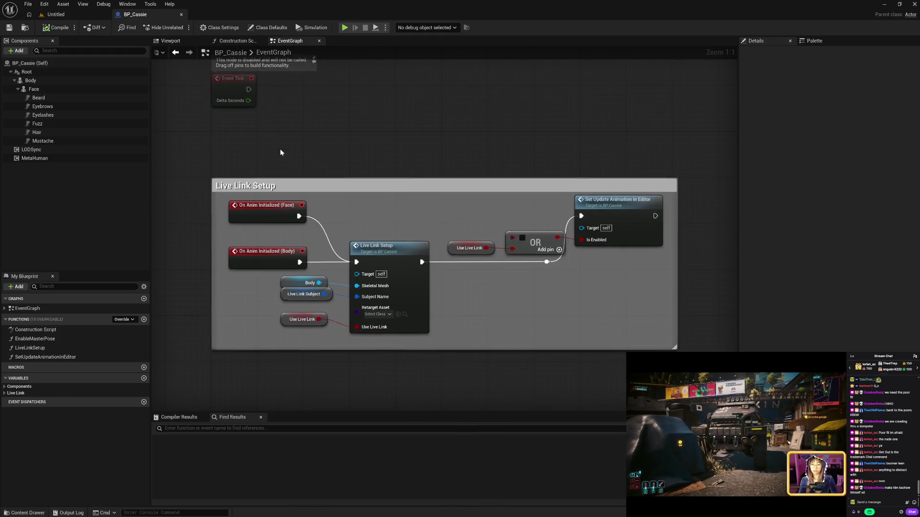
pyautogui.doubleClick(85, 357)
pyautogui.moveTo(420, 303); pyautogui.dragTo(369, 309)
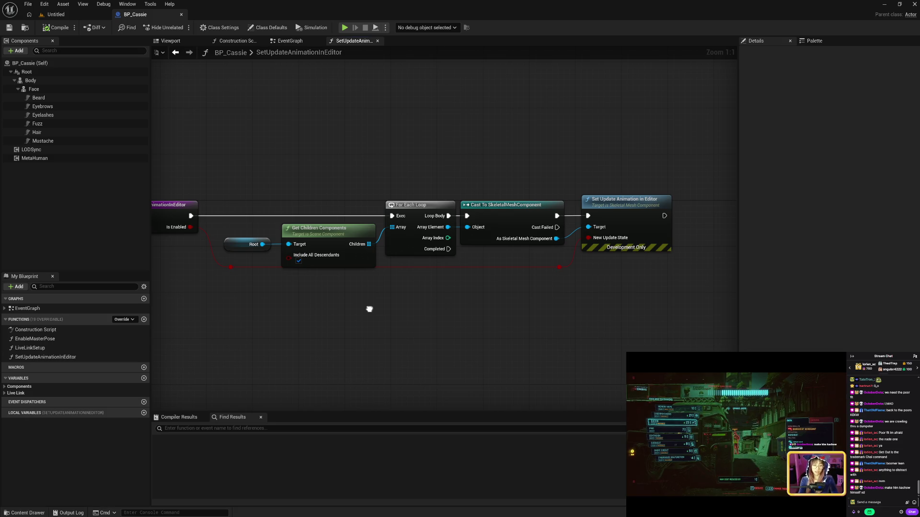
pyautogui.moveTo(369, 309)
pyautogui.mouseDown()
pyautogui.moveTo(473, 311)
pyautogui.moveTo(394, 311)
pyautogui.mouseUp()
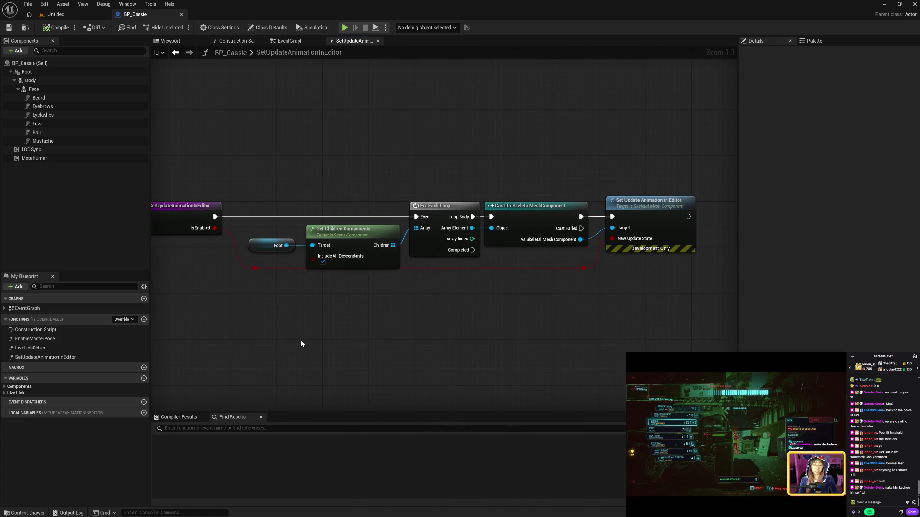
# - Inspect the EnableMasterPose function graph, then bring up the Construction Script
pyautogui.doubleClick(68, 337)
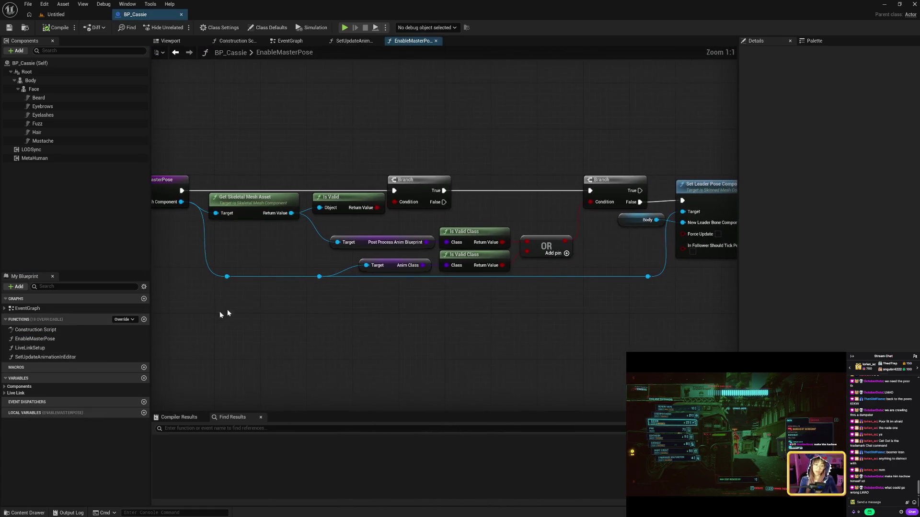
pyautogui.moveTo(407, 335); pyautogui.dragTo(336, 339)
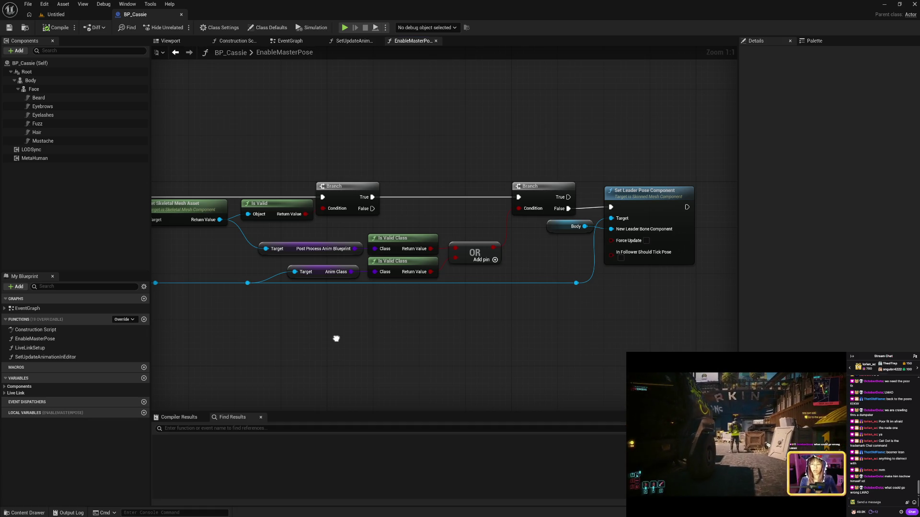
pyautogui.moveTo(336, 338); pyautogui.dragTo(515, 332)
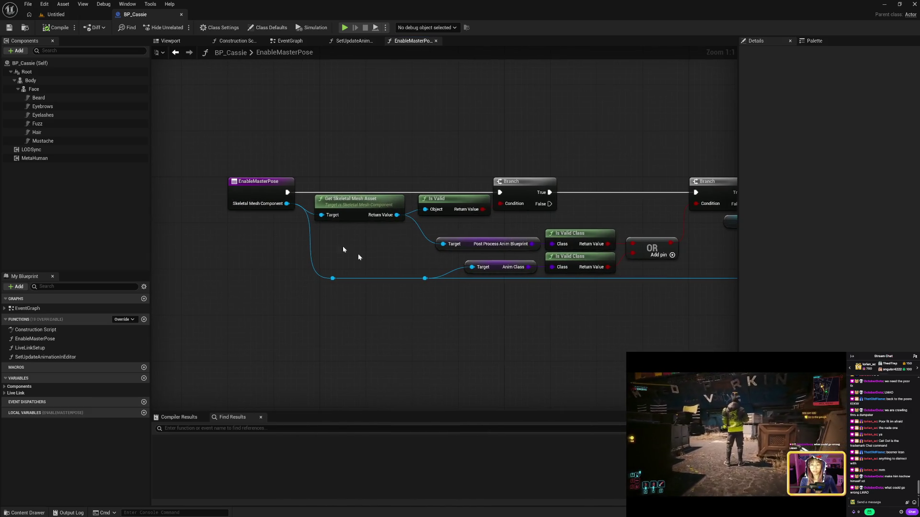
pyautogui.click(239, 42)
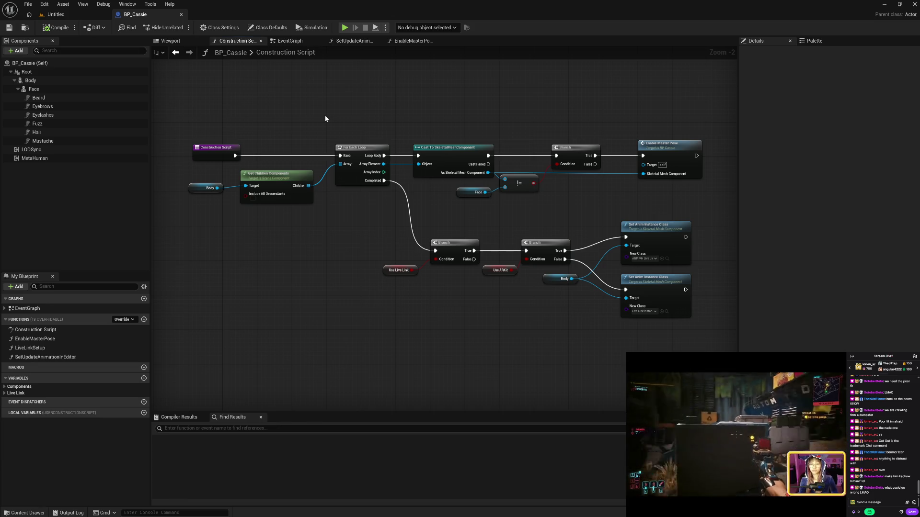
pyautogui.click(170, 41)
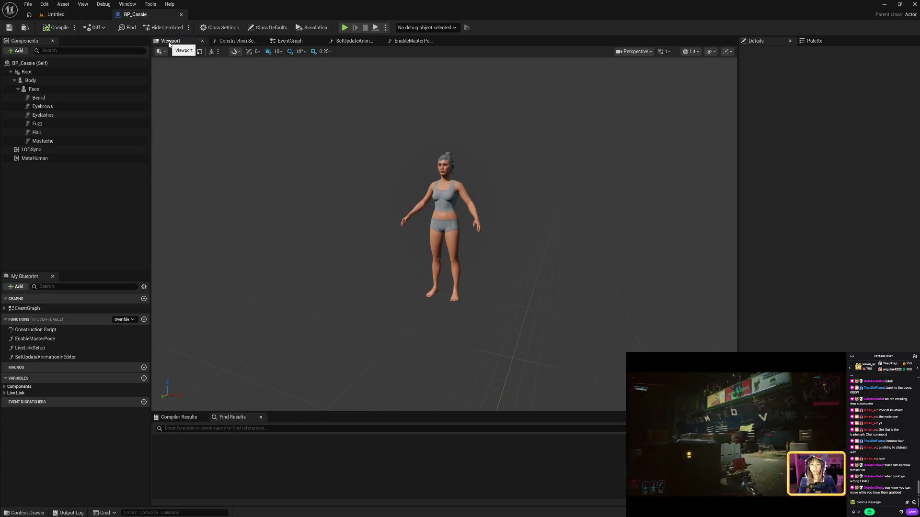
pyautogui.moveTo(287, 154)
pyautogui.mouseDown()
pyautogui.moveTo(277, 150)
pyautogui.moveTo(281, 131)
pyautogui.moveTo(284, 171)
pyautogui.moveTo(283, 137)
pyautogui.mouseUp()
pyautogui.press('f')
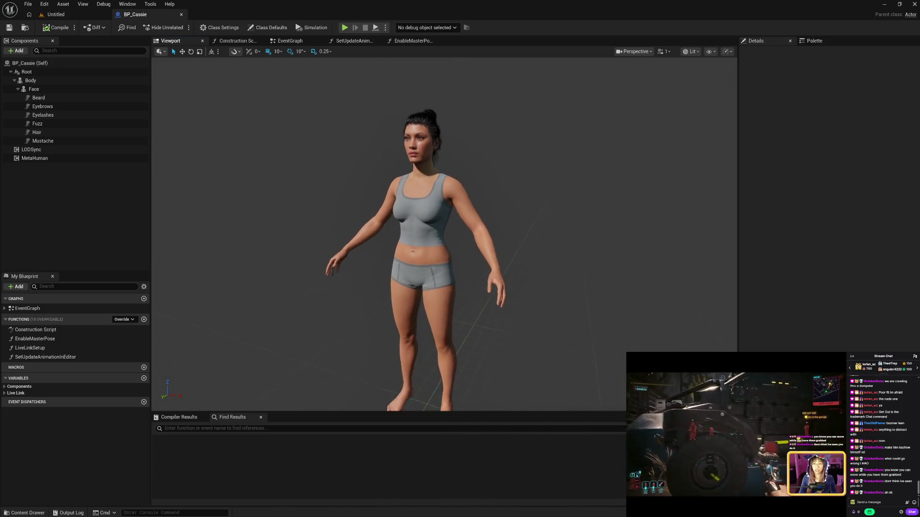
pyautogui.moveTo(445, 234); pyautogui.dragTo(449, 232)
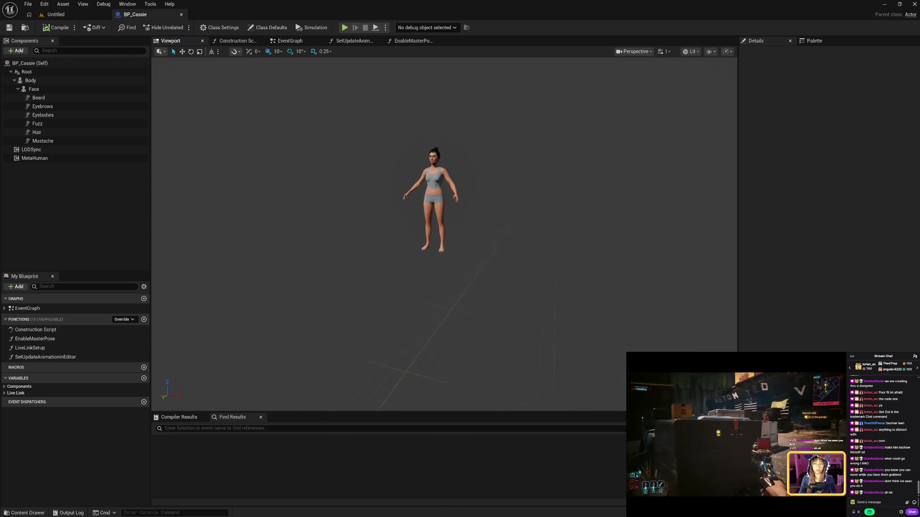
pyautogui.scroll(5, 448, 231)
pyautogui.scroll(1, 448, 232)
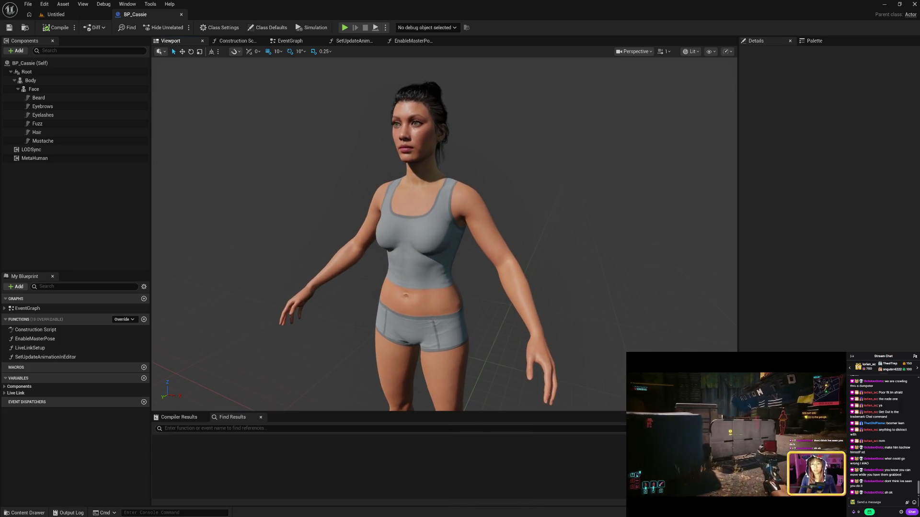
pyautogui.scroll(-3, 449, 232)
pyautogui.scroll(4, 448, 232)
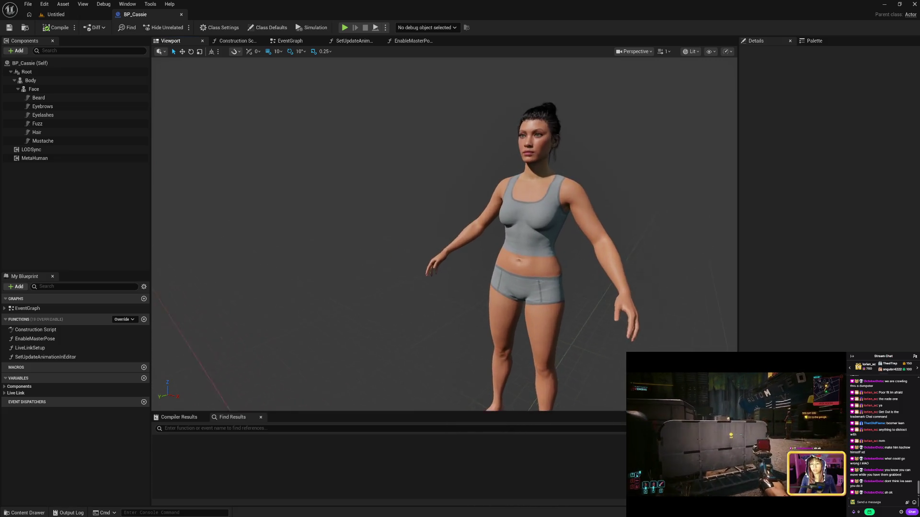
pyautogui.moveTo(449, 232)
pyautogui.mouseDown()
pyautogui.moveTo(404, 240)
pyautogui.moveTo(398, 287)
pyautogui.moveTo(431, 280)
pyautogui.mouseUp()
pyautogui.moveTo(444, 234)
pyautogui.mouseDown()
pyautogui.moveTo(460, 225)
pyautogui.moveTo(508, 234)
pyautogui.moveTo(538, 220)
pyautogui.moveTo(539, 249)
pyautogui.moveTo(472, 244)
pyautogui.moveTo(484, 244)
pyautogui.moveTo(469, 206)
pyautogui.moveTo(467, 225)
pyautogui.moveTo(470, 211)
pyautogui.moveTo(479, 210)
pyautogui.moveTo(298, 158)
pyautogui.moveTo(302, 210)
pyautogui.moveTo(302, 191)
pyautogui.moveTo(302, 201)
pyautogui.mouseUp()
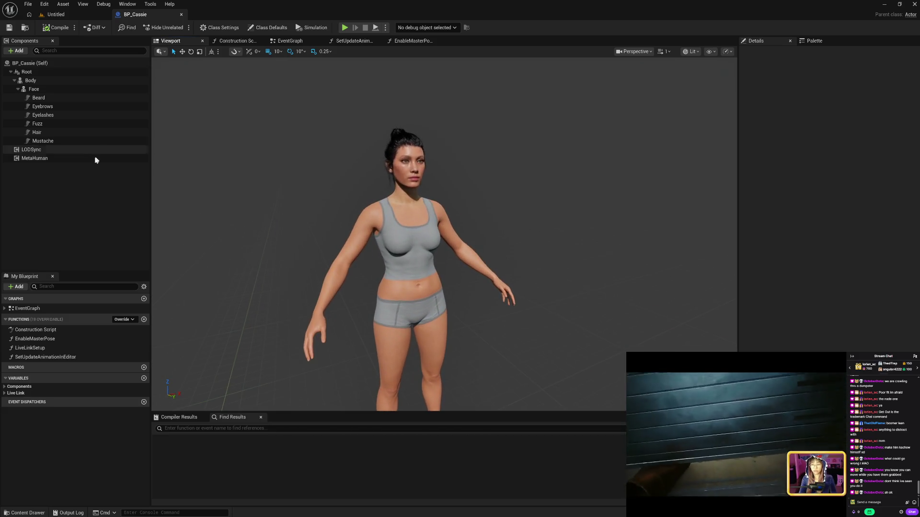
# - Select LODSync and inspect each Components to Sync entry, including Face and Beard
pyautogui.click(72, 150)
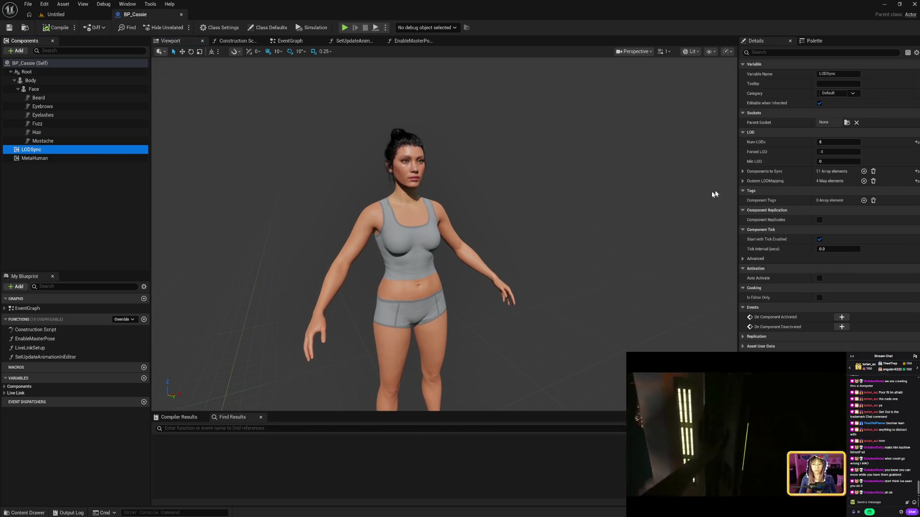
pyautogui.click(743, 172)
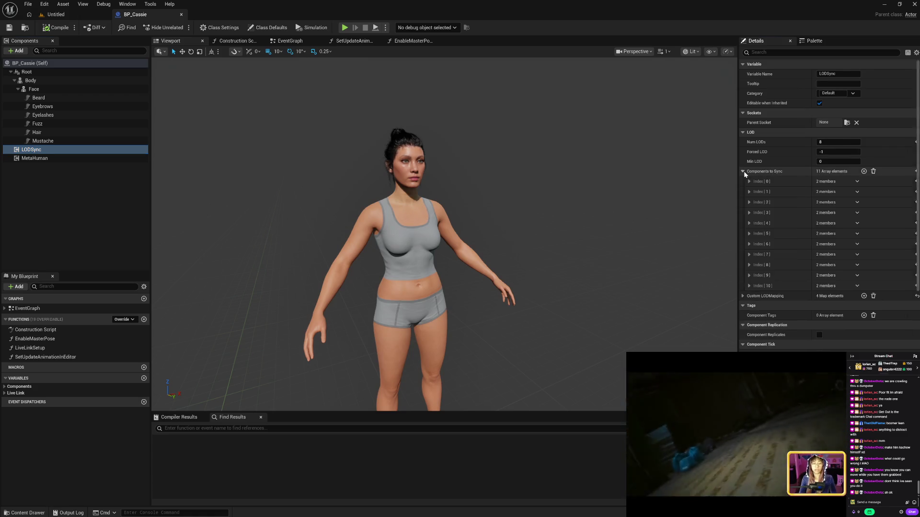
pyautogui.click(750, 182)
pyautogui.click(750, 182)
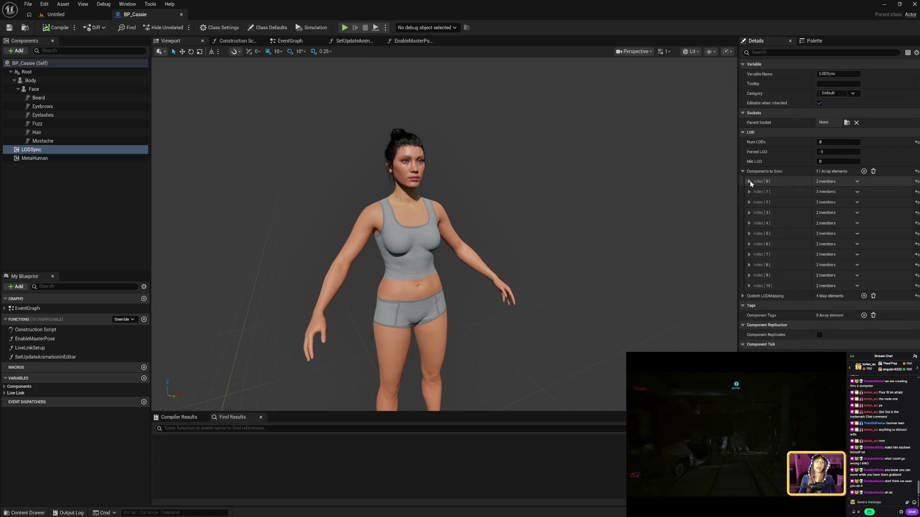
pyautogui.click(749, 192)
pyautogui.click(749, 193)
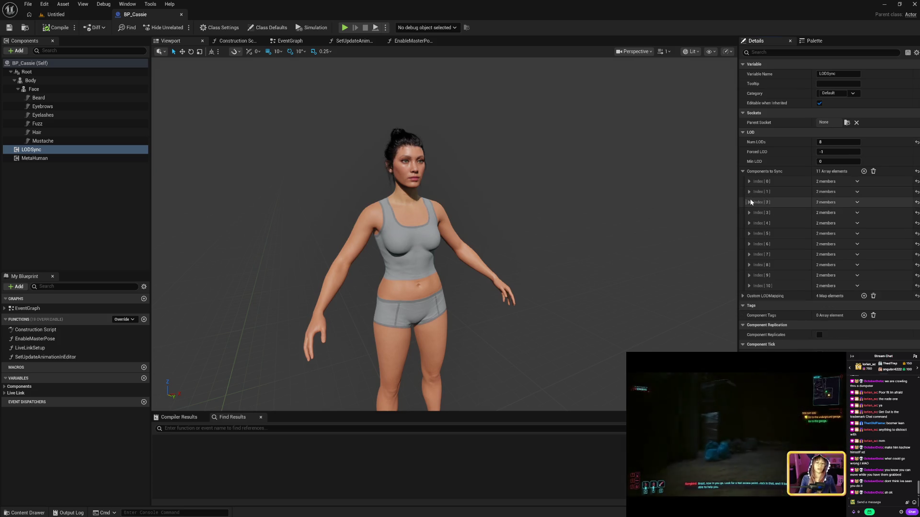
pyautogui.click(750, 203)
pyautogui.click(750, 203)
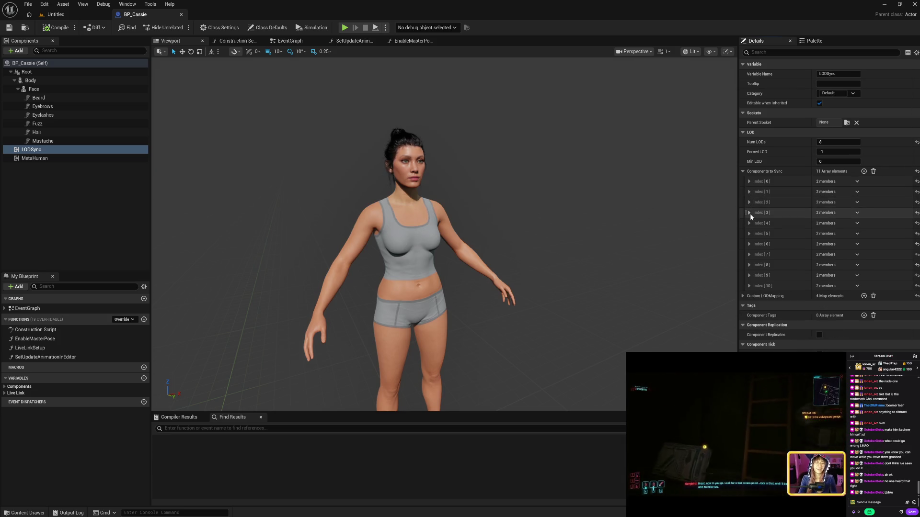
pyautogui.click(750, 213)
pyautogui.click(750, 213)
pyautogui.click(749, 286)
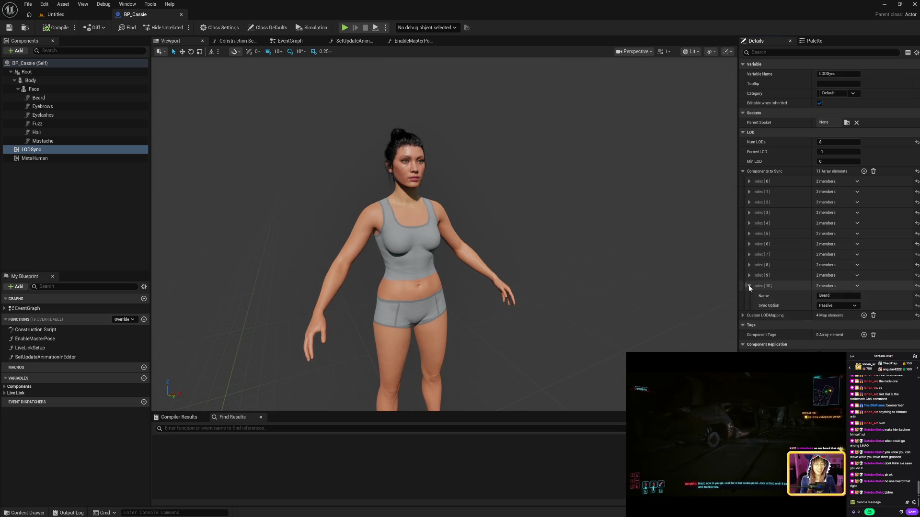
pyautogui.click(743, 171)
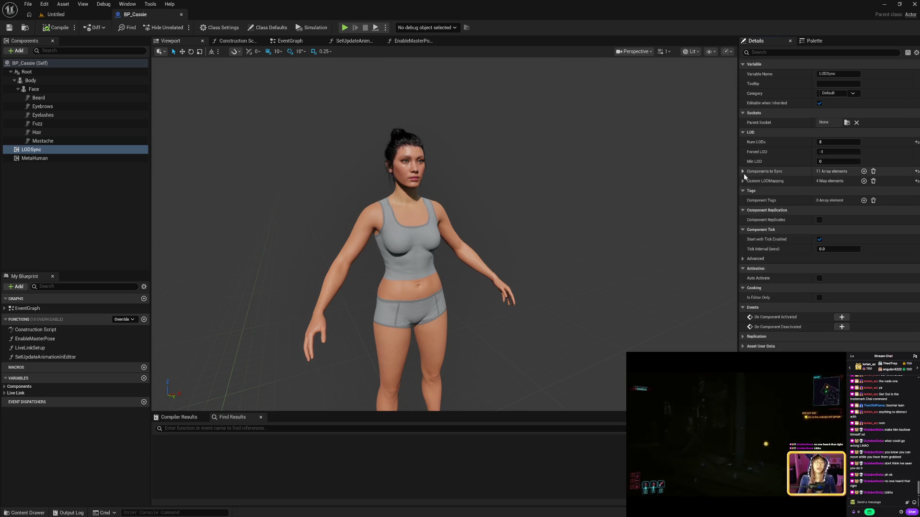
# - Inspect the Body and Torso custom LOD mappings, then select the MetaHuman component
pyautogui.click(744, 181)
pyautogui.click(748, 191)
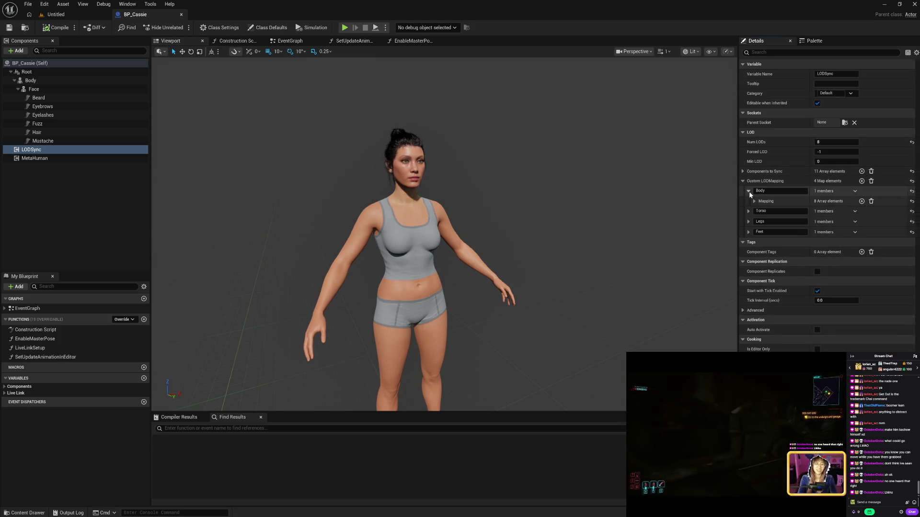
pyautogui.click(754, 201)
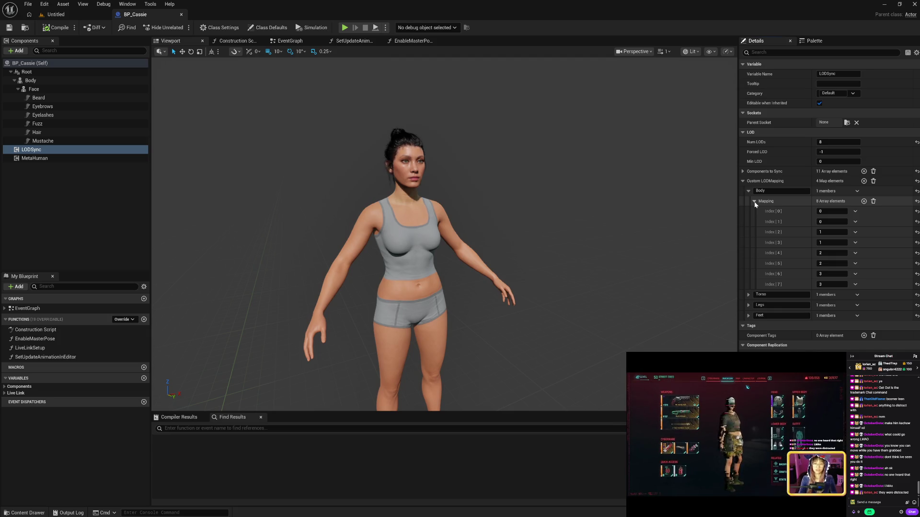
pyautogui.click(754, 202)
pyautogui.click(749, 191)
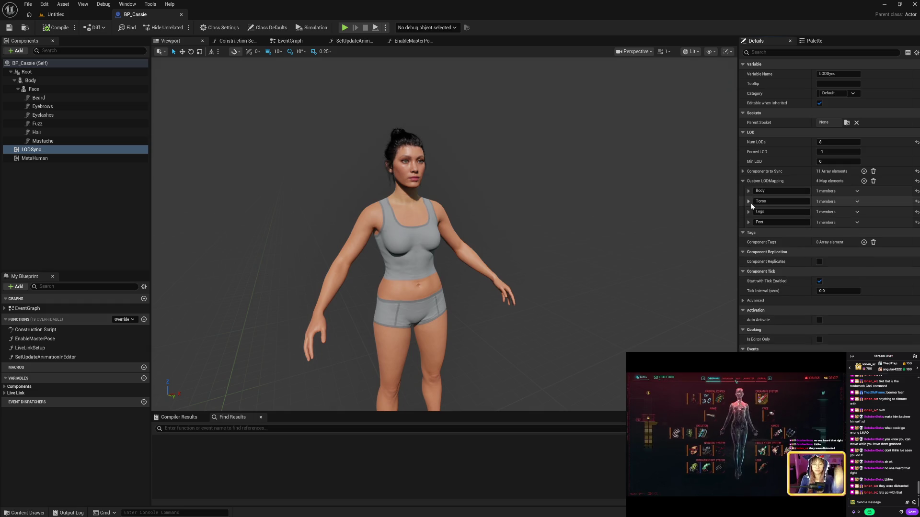
pyautogui.click(749, 202)
pyautogui.click(755, 212)
pyautogui.click(754, 211)
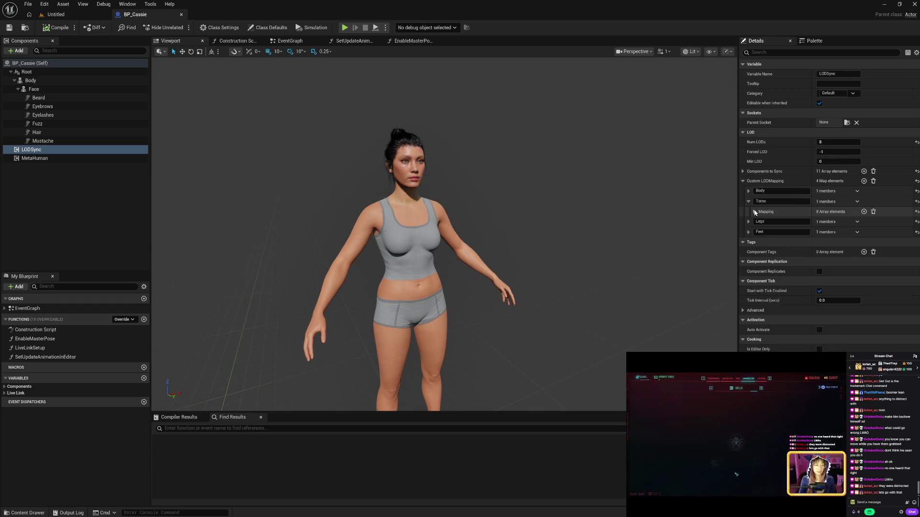
pyautogui.click(748, 202)
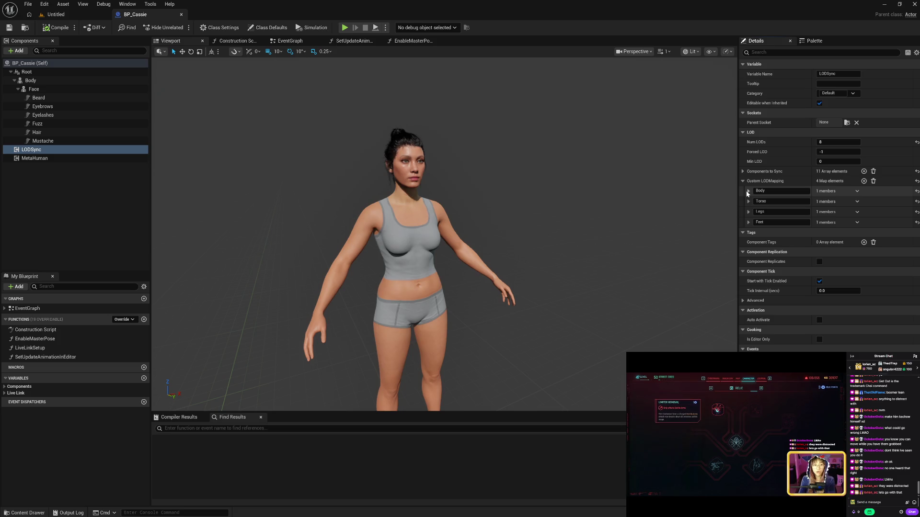
pyautogui.click(744, 182)
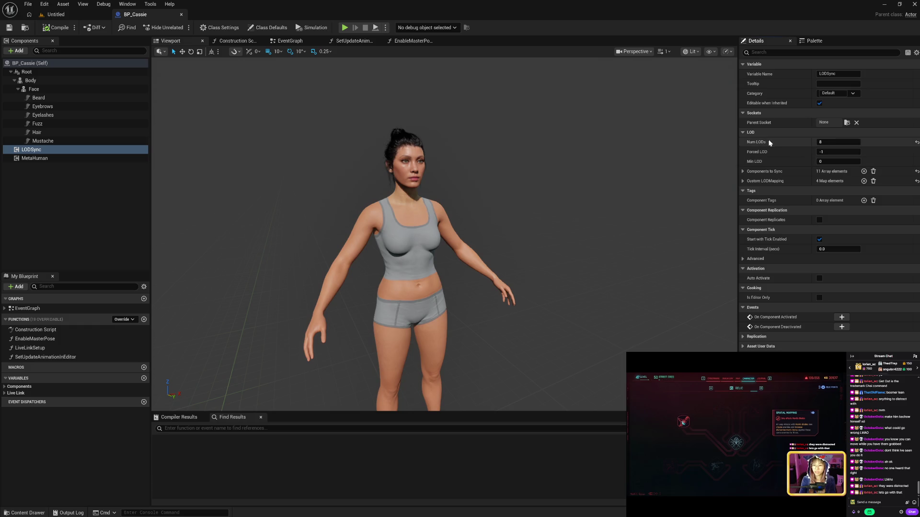
pyautogui.click(51, 158)
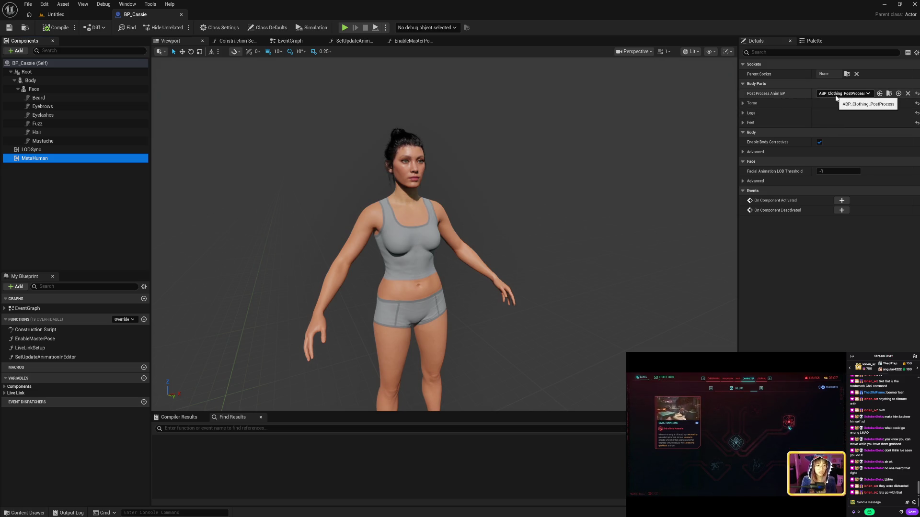
# - Inspect the MetaHuman component's Torso, Legs, Feet and advanced Body settings, including the Legs control rig list
pyautogui.click(743, 104)
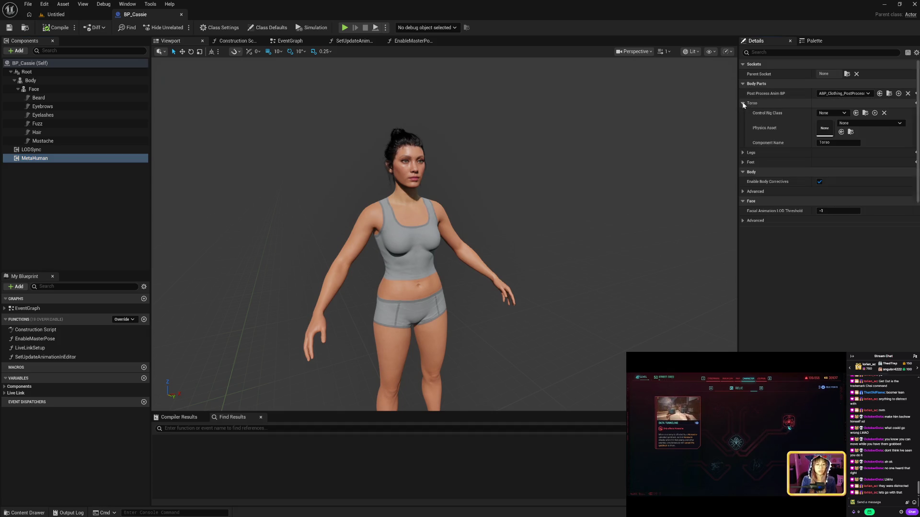
pyautogui.click(743, 103)
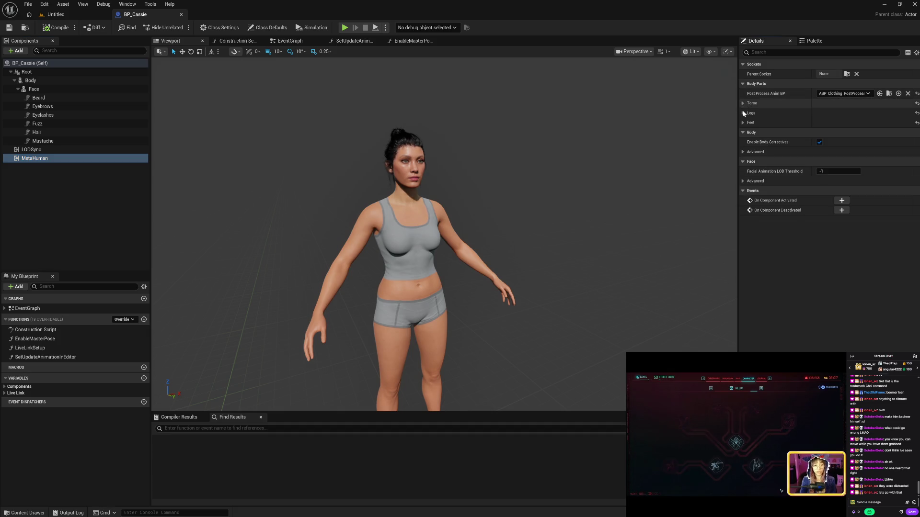
pyautogui.click(743, 113)
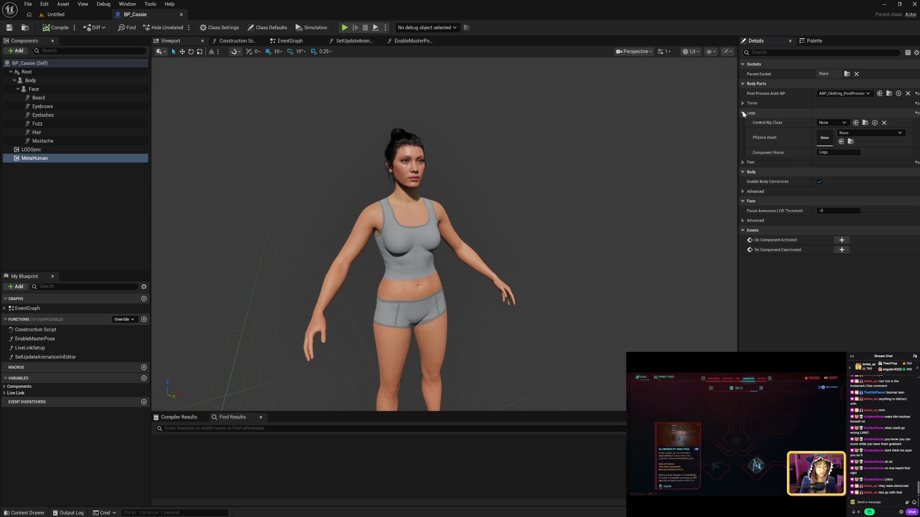
pyautogui.click(841, 123)
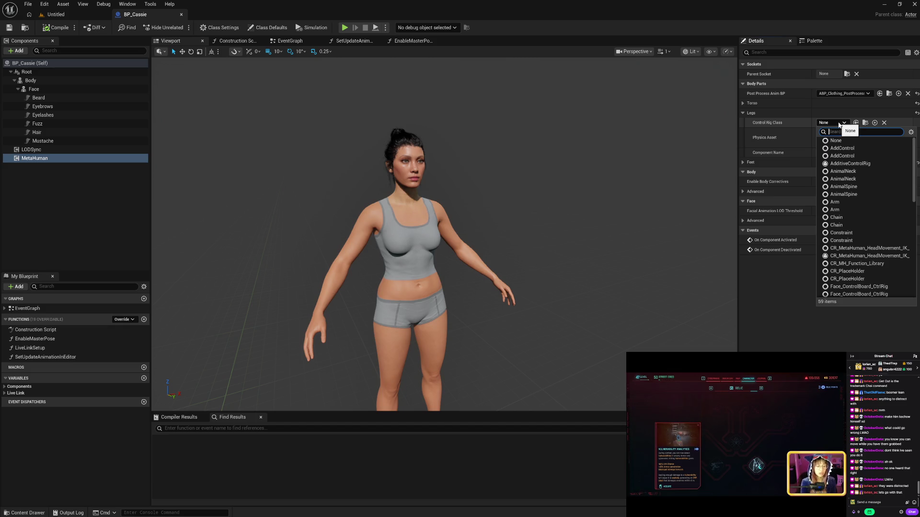
pyautogui.click(839, 123)
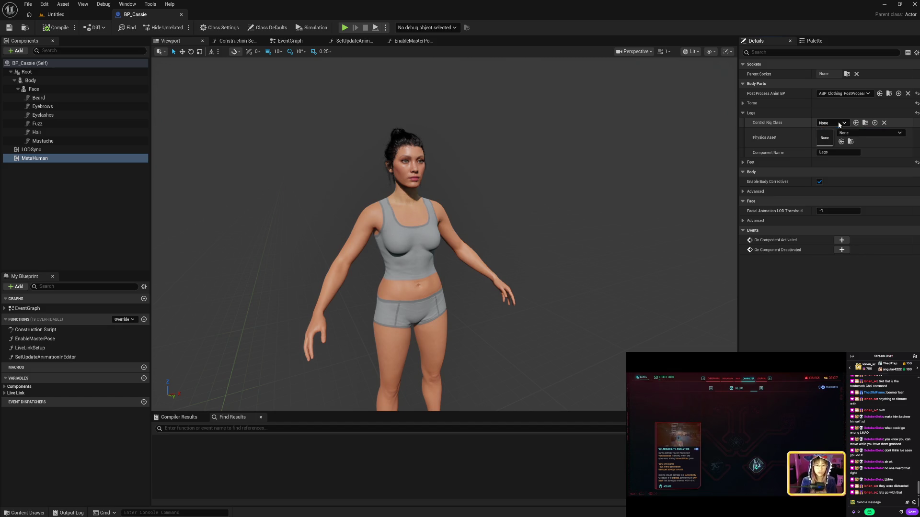
pyautogui.click(742, 113)
pyautogui.click(743, 123)
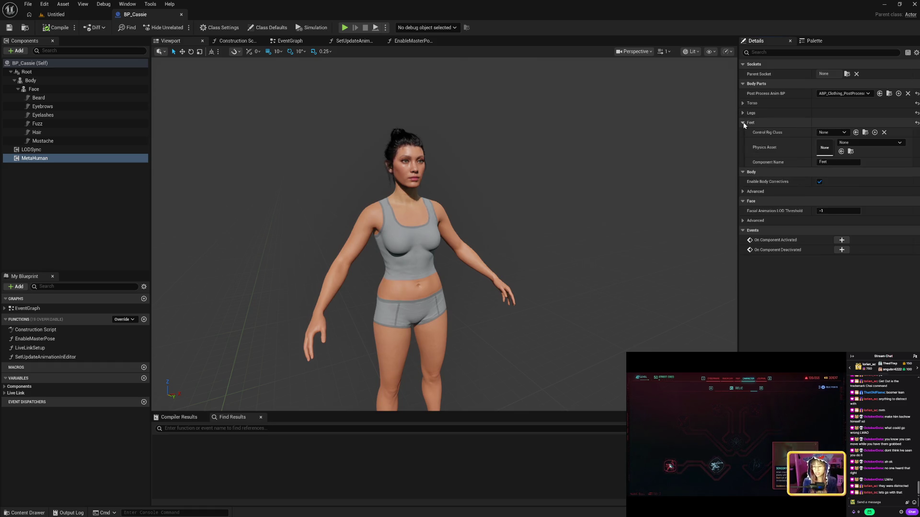
pyautogui.click(743, 123)
pyautogui.click(743, 104)
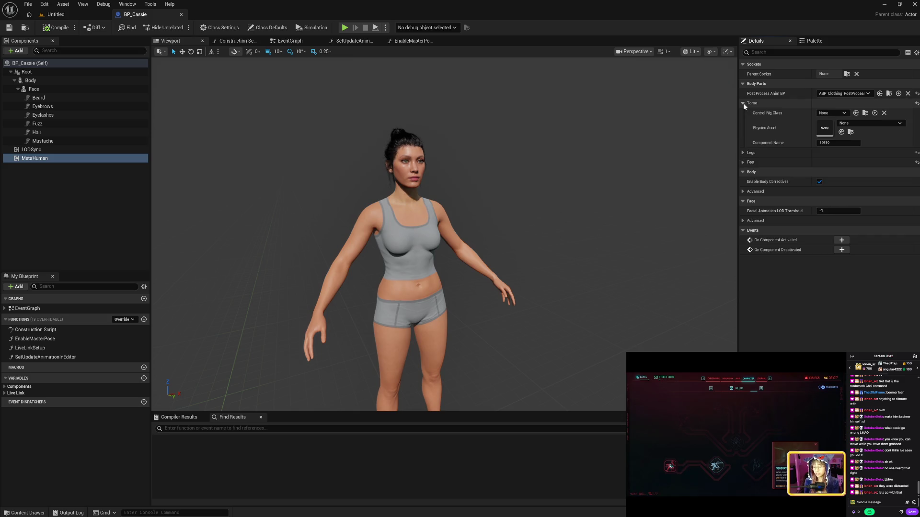
pyautogui.click(743, 104)
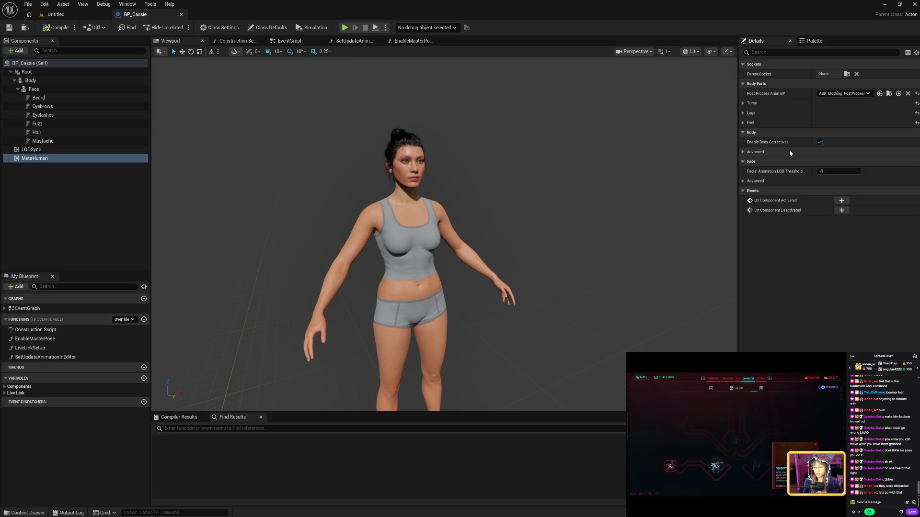
pyautogui.click(744, 152)
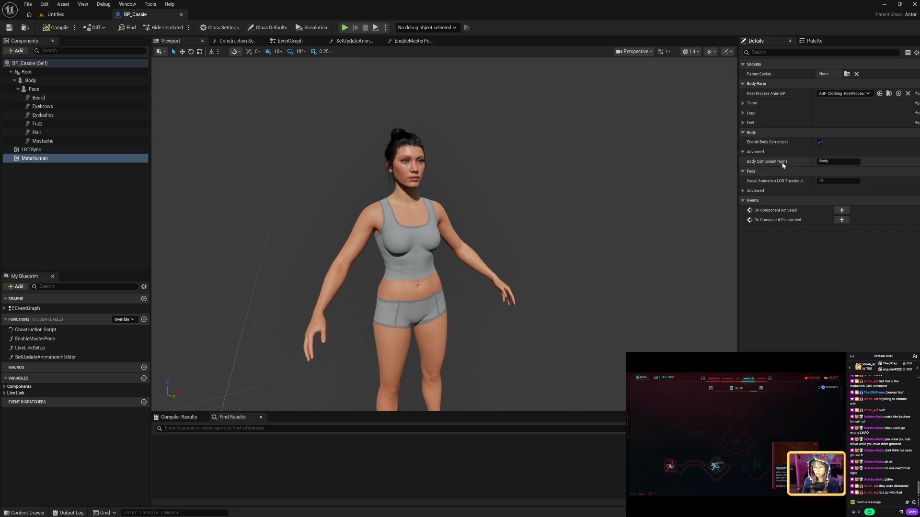
pyautogui.click(743, 152)
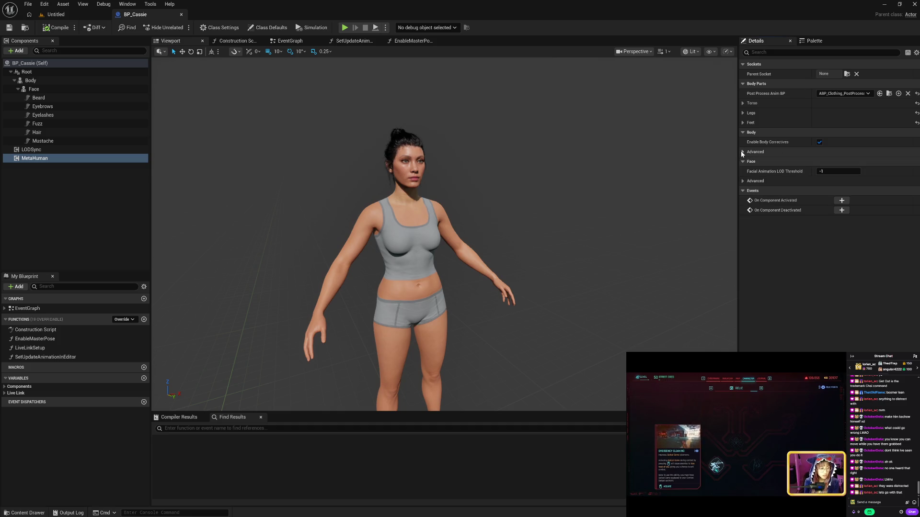
pyautogui.moveTo(765, 144)
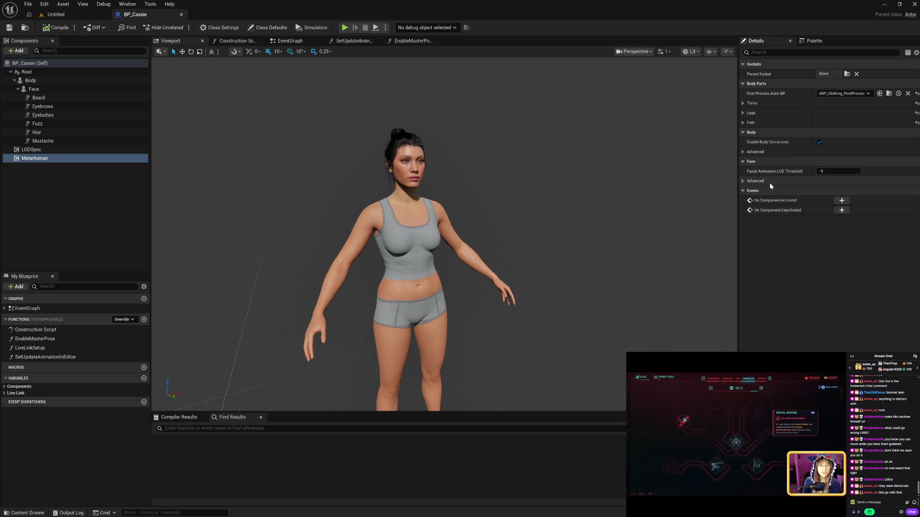
pyautogui.moveTo(777, 174)
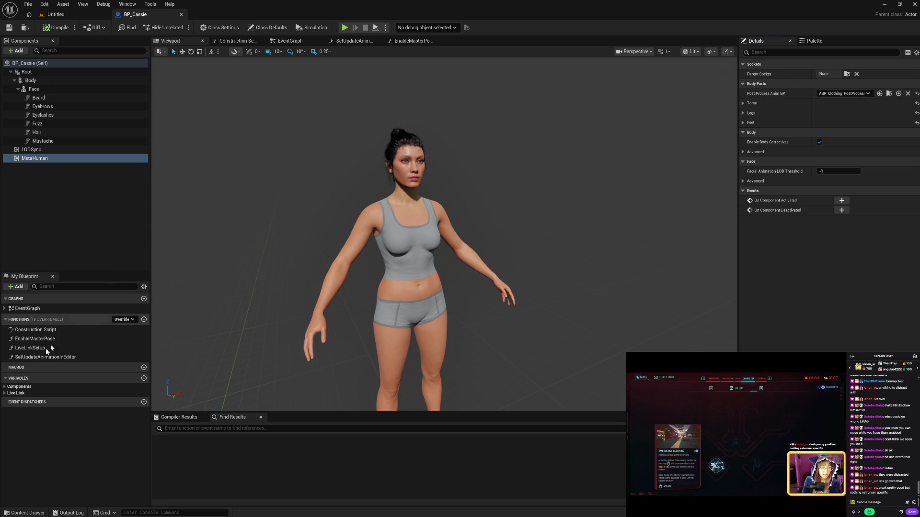
# - View the LiveLinkSubject, UseLiveLink and UseARKit variables, then collapse the Live Link group
pyautogui.click(4, 393)
pyautogui.click(33, 401)
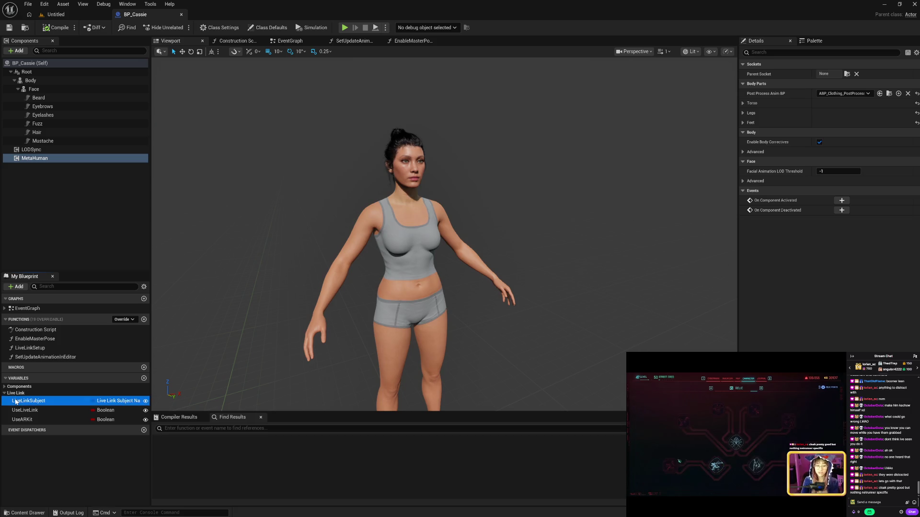
pyautogui.click(45, 411)
pyautogui.click(46, 419)
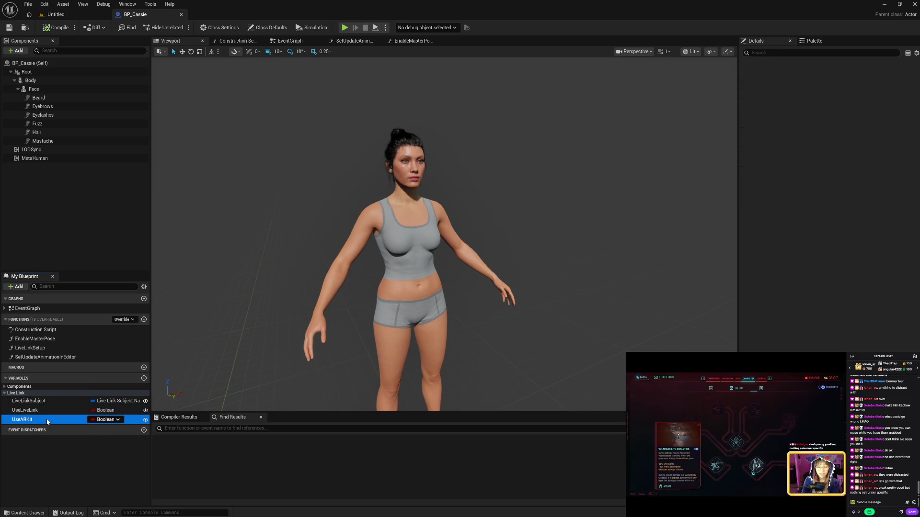
pyautogui.click(5, 393)
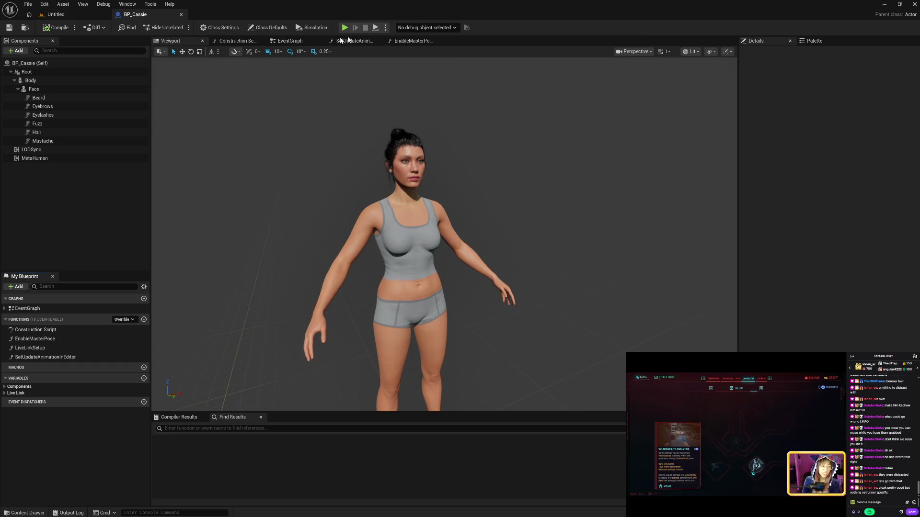
# - Select the Body, Live Link Subject and Use Live Link nodes and view SetUpdateAnimationInEditor, ending on the Construction Script
pyautogui.click(288, 41)
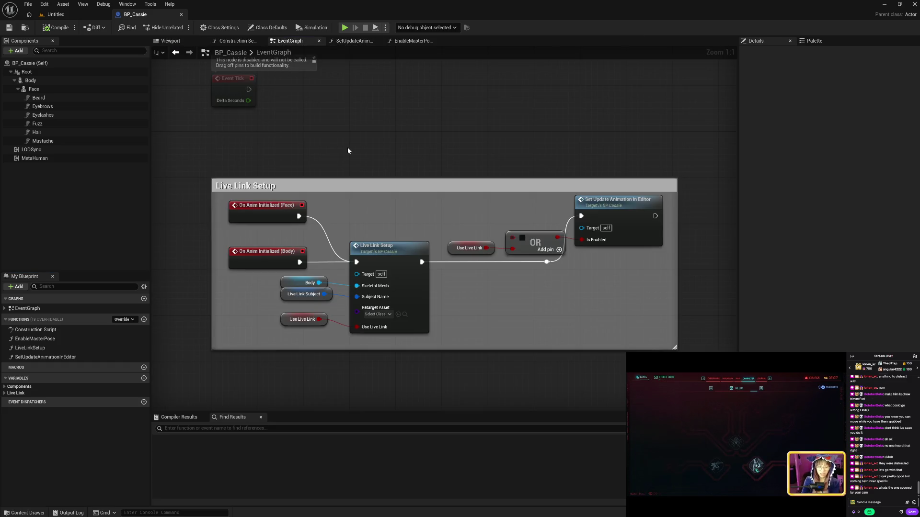
pyautogui.moveTo(315, 261); pyautogui.dragTo(326, 325)
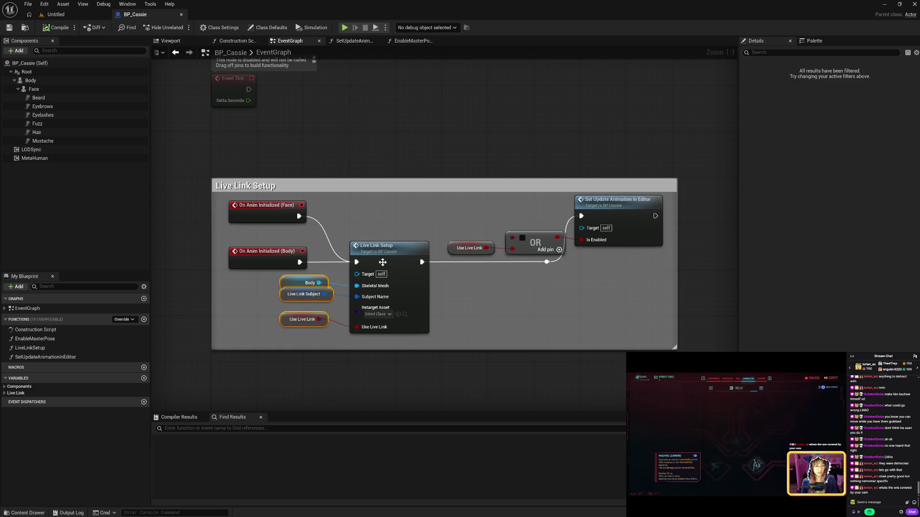
pyautogui.doubleClick(615, 200)
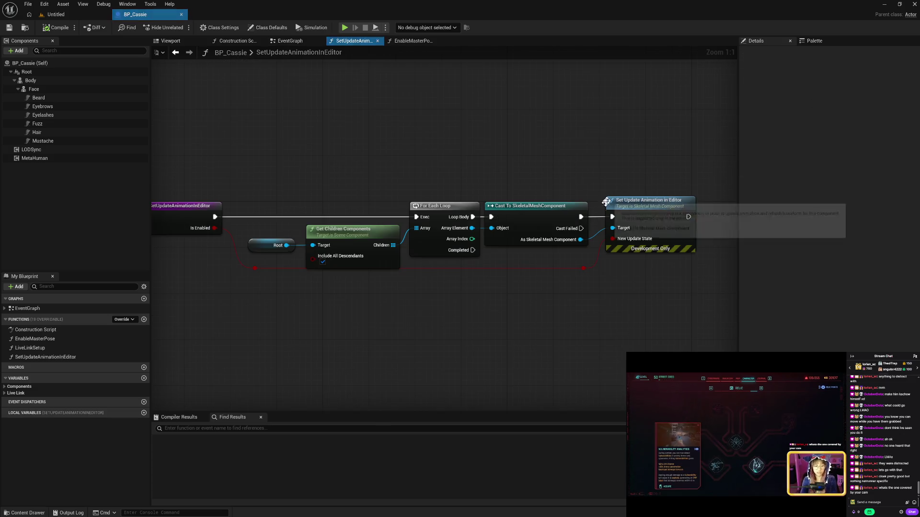
pyautogui.click(287, 41)
pyautogui.click(237, 41)
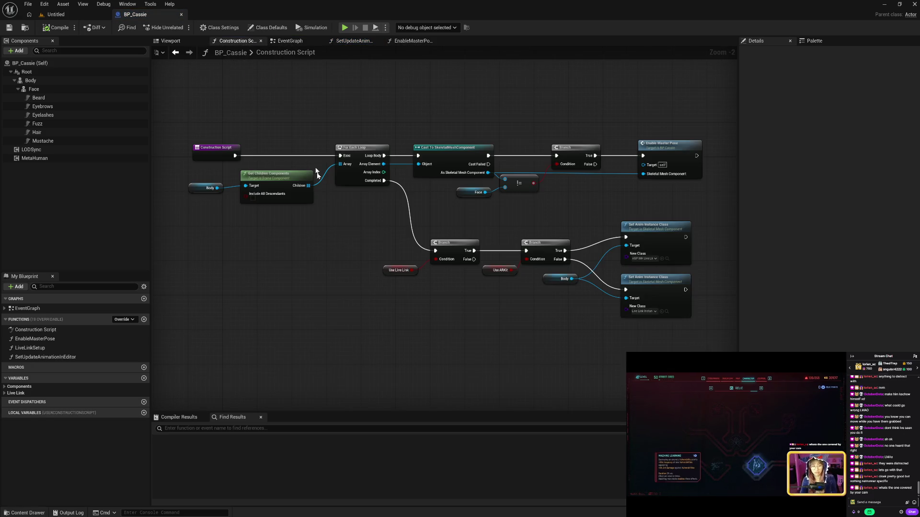
# - Pan across the Construction Script's anim-class branches, then close the BP_Cassie Blueprint editor
pyautogui.moveTo(391, 215); pyautogui.dragTo(366, 217)
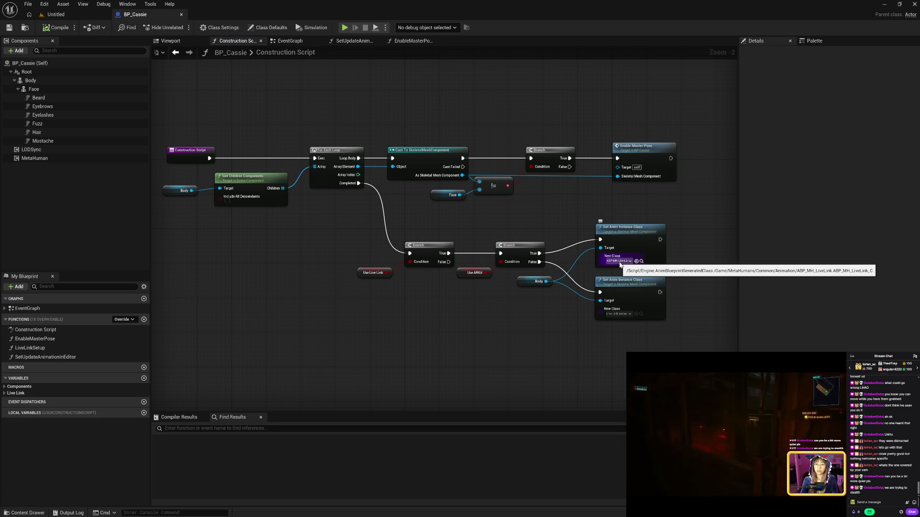
pyautogui.moveTo(464, 217); pyautogui.dragTo(502, 227)
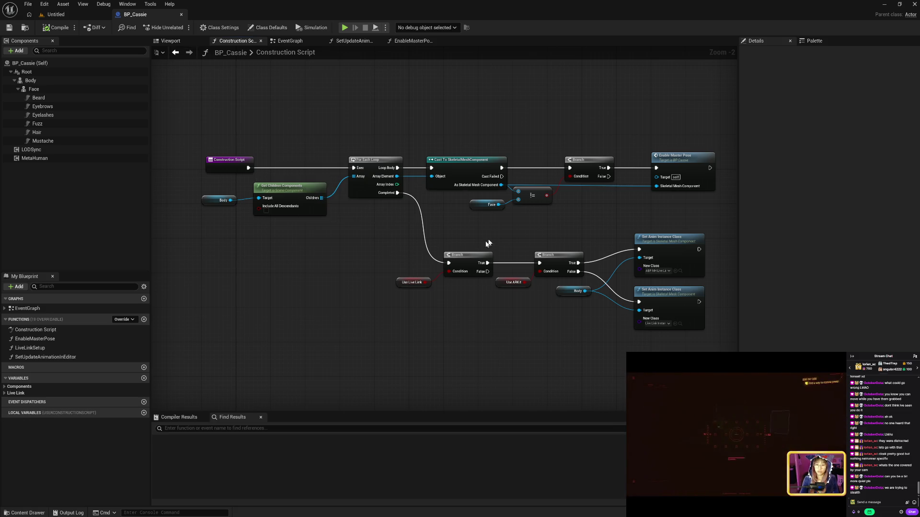
pyautogui.moveTo(511, 230); pyautogui.dragTo(450, 239)
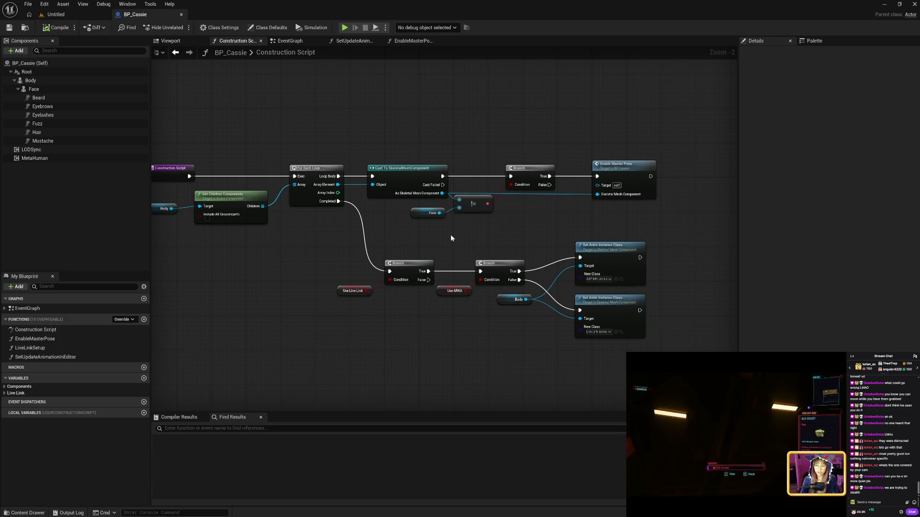
pyautogui.moveTo(544, 232); pyautogui.dragTo(477, 242)
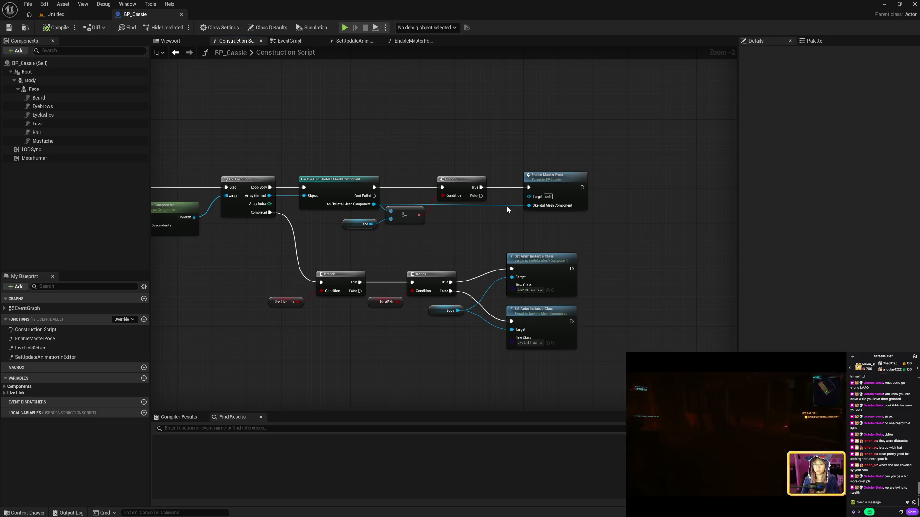
pyautogui.moveTo(473, 232); pyautogui.dragTo(549, 209)
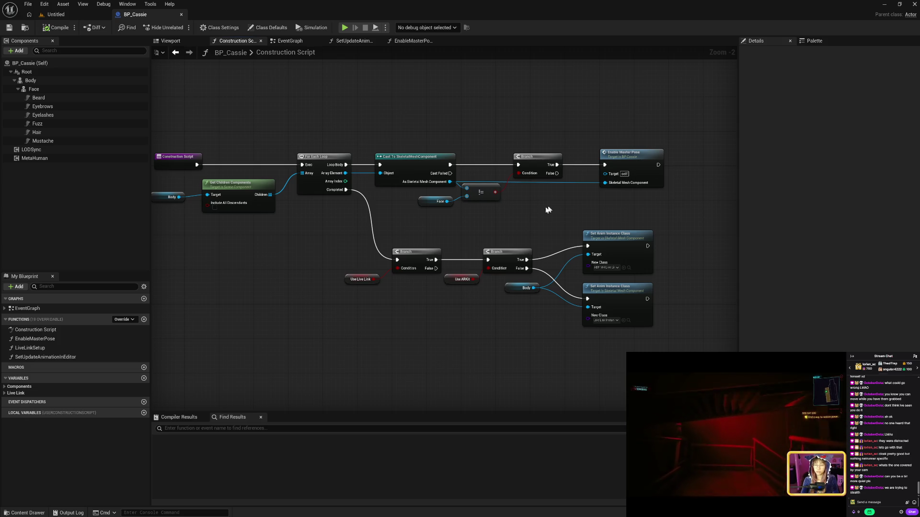
pyautogui.click(181, 14)
# - Start a migration of the Cassie folder from the Content Drawer
pyautogui.click(25, 513)
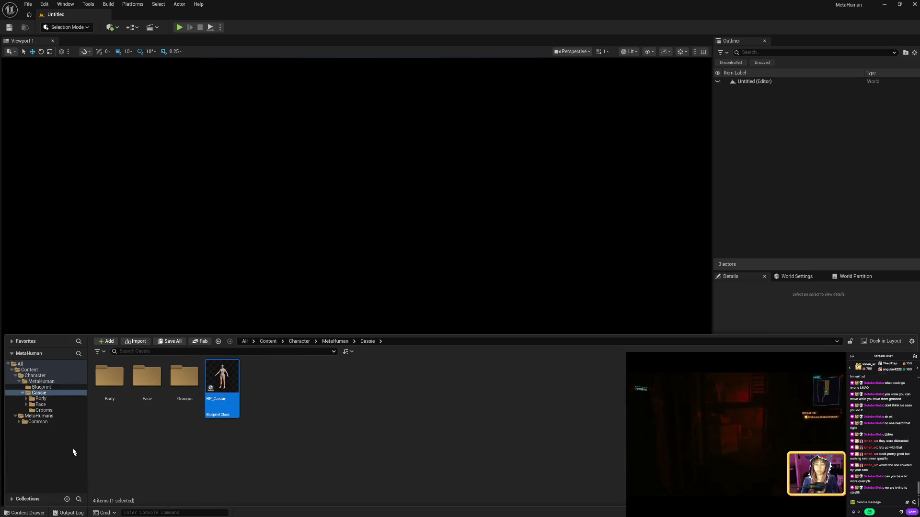
pyautogui.click(22, 392)
pyautogui.rightClick(40, 394)
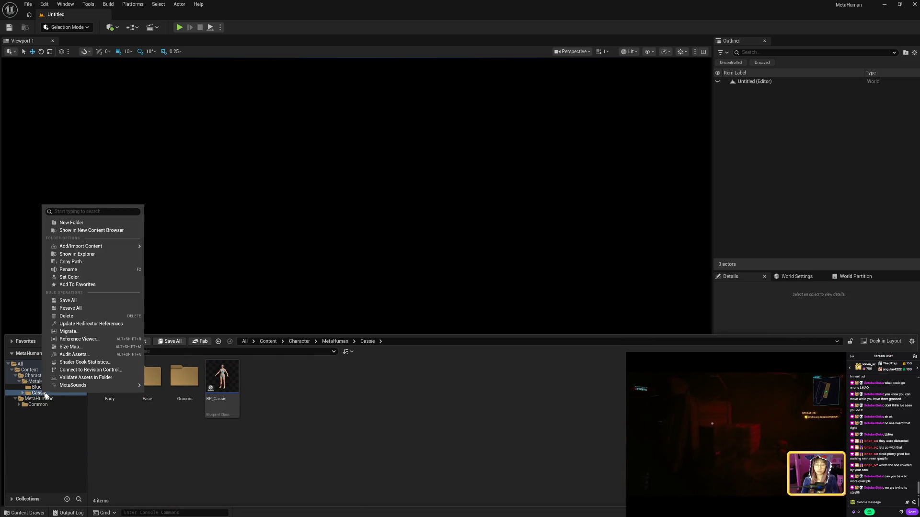
pyautogui.click(69, 331)
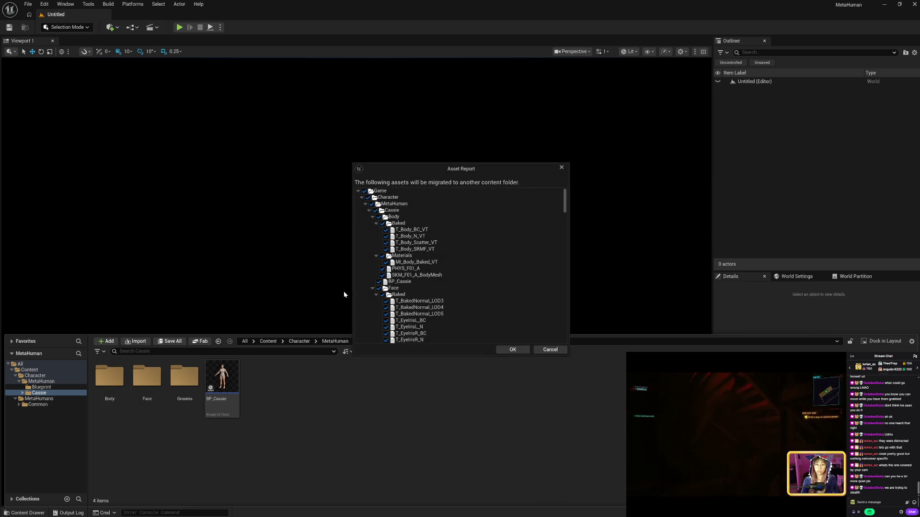
# - Collapse the Cassie, MetaHuman, Character and MetaHumans Common subfolders in the Asset Report
pyautogui.click(369, 211)
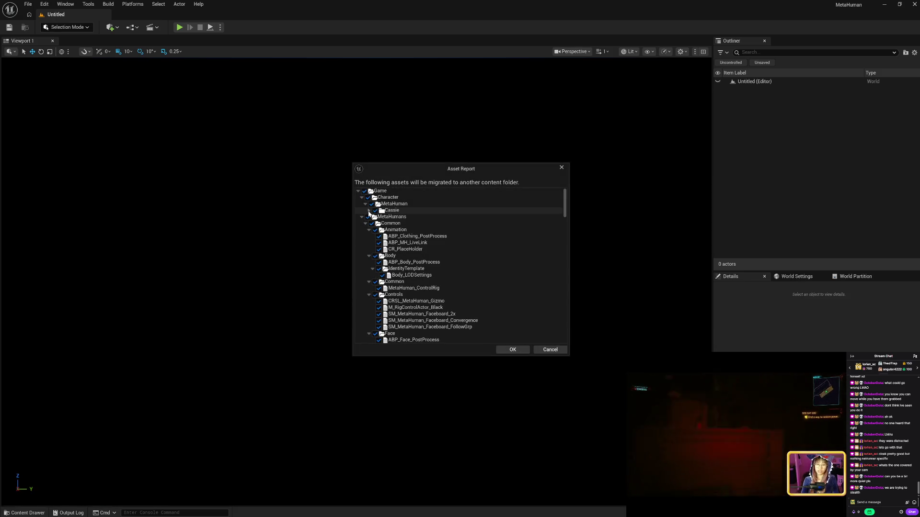
pyautogui.click(365, 205)
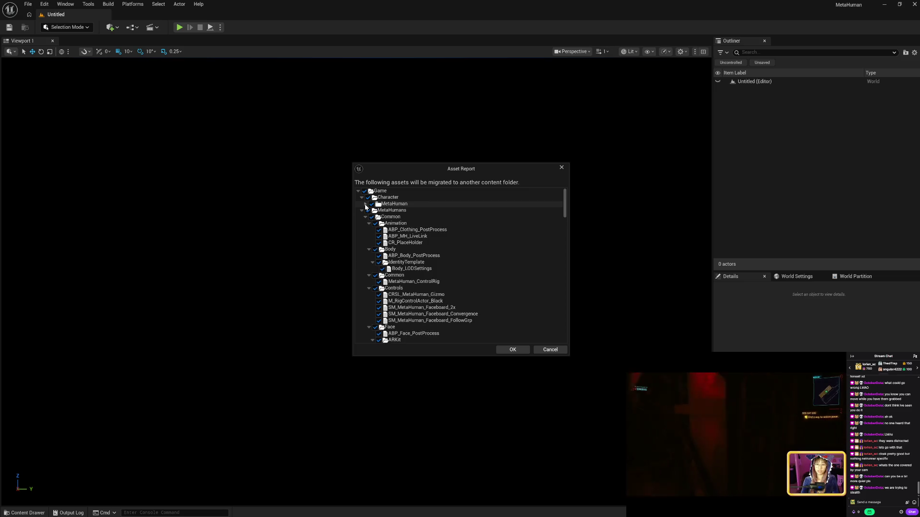
pyautogui.click(362, 197)
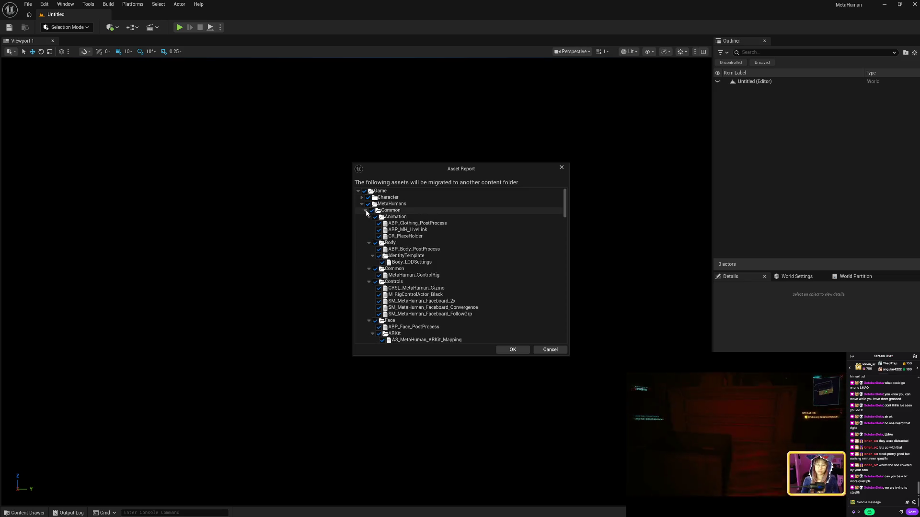
pyautogui.click(366, 210)
pyautogui.click(365, 211)
pyautogui.click(368, 217)
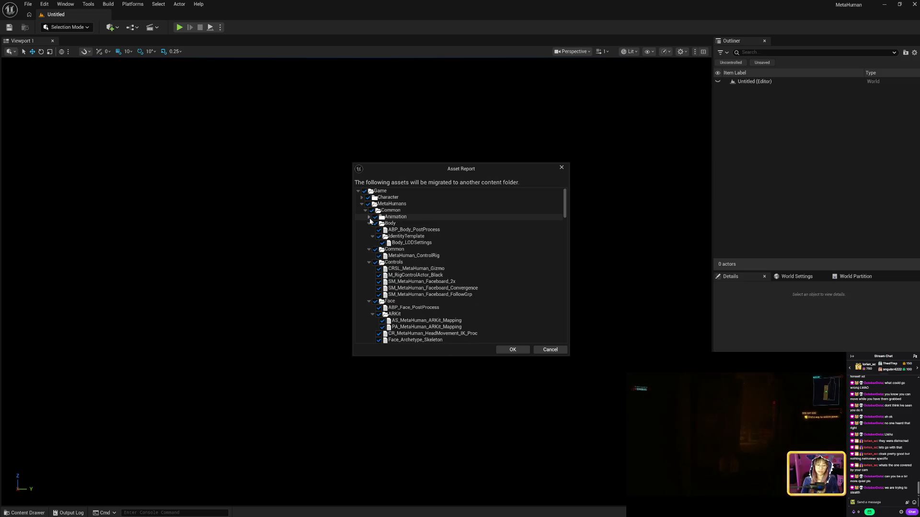
pyautogui.click(368, 223)
pyautogui.click(369, 230)
pyautogui.click(369, 236)
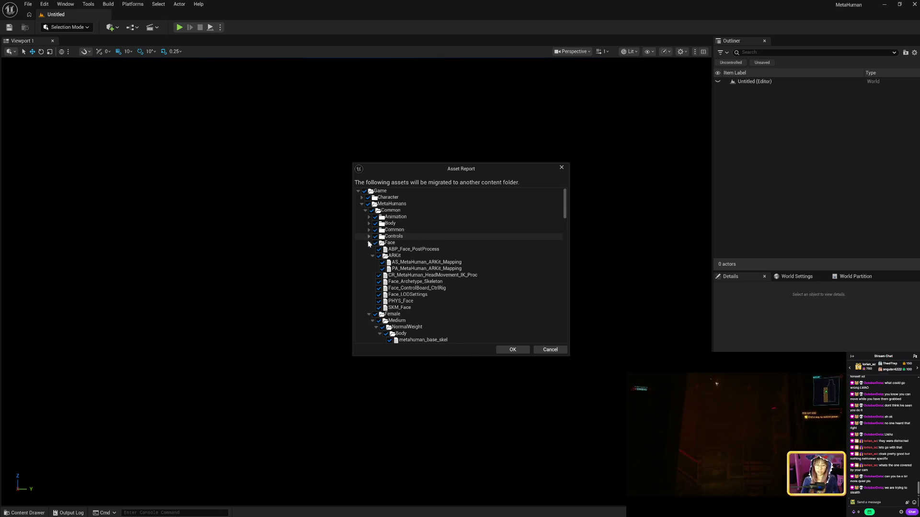
pyautogui.click(369, 242)
pyautogui.click(369, 249)
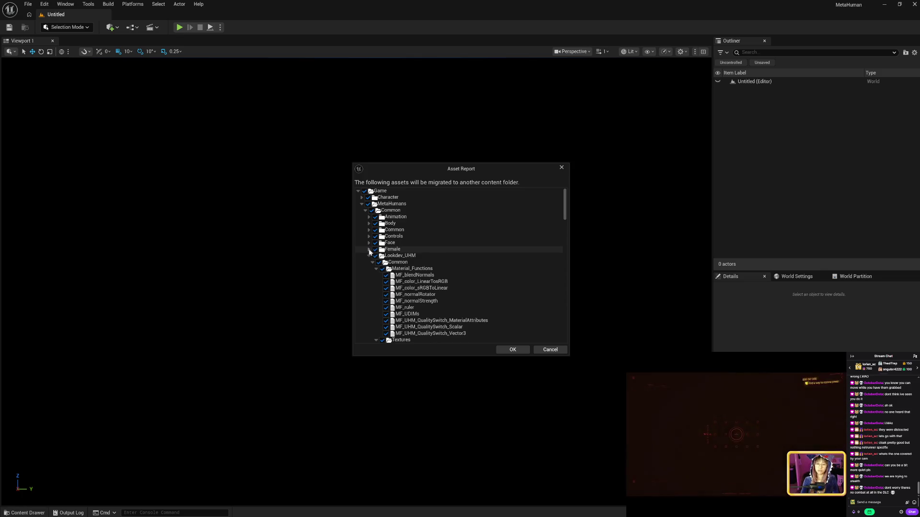
pyautogui.click(369, 256)
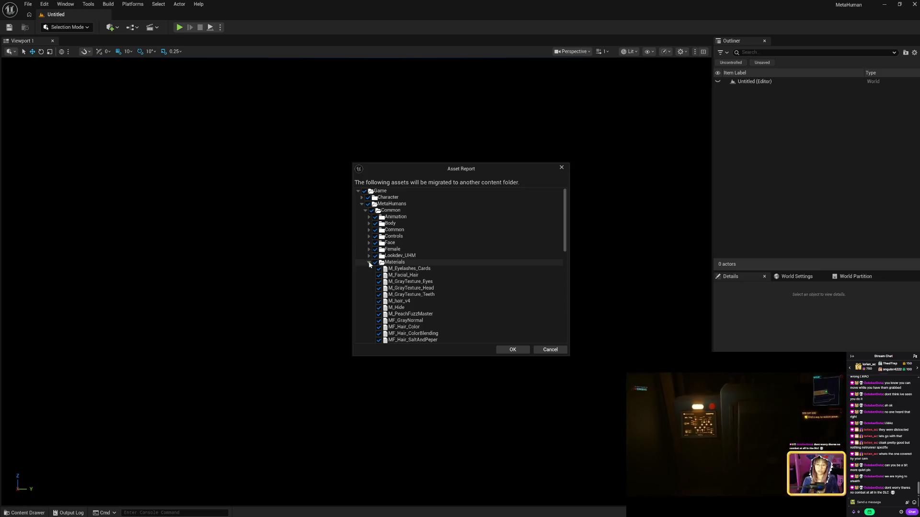
pyautogui.click(369, 262)
pyautogui.click(368, 269)
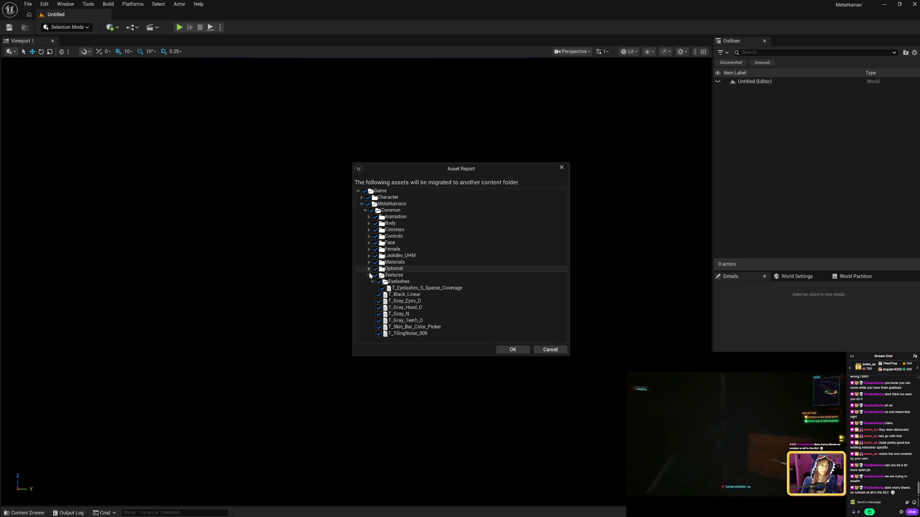
pyautogui.click(369, 275)
pyautogui.click(368, 275)
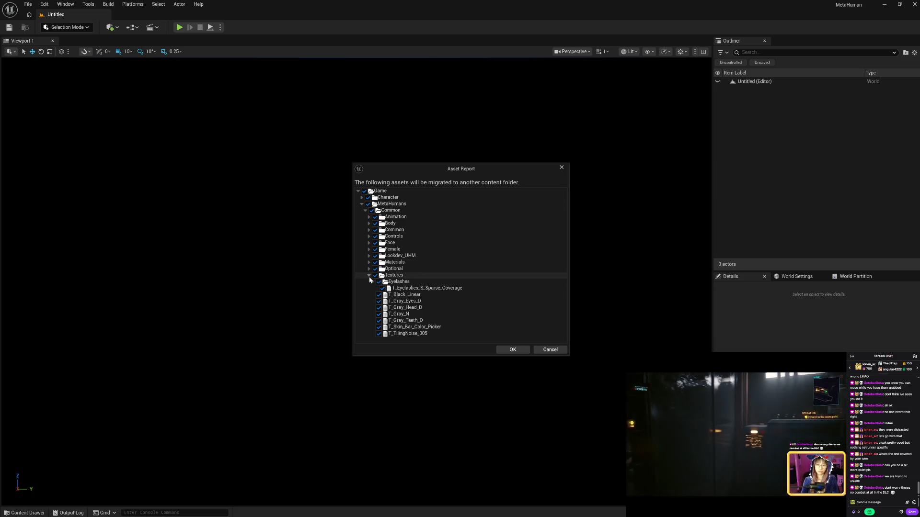
pyautogui.click(373, 282)
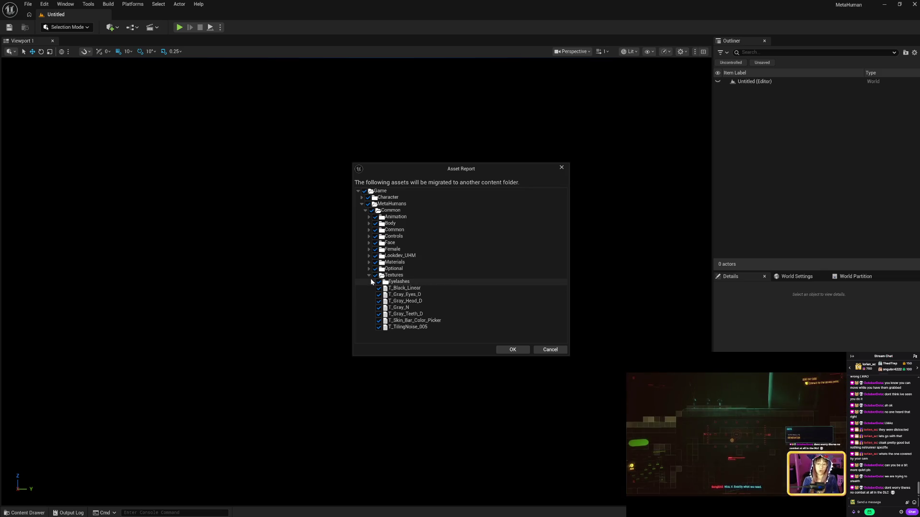
pyautogui.click(369, 275)
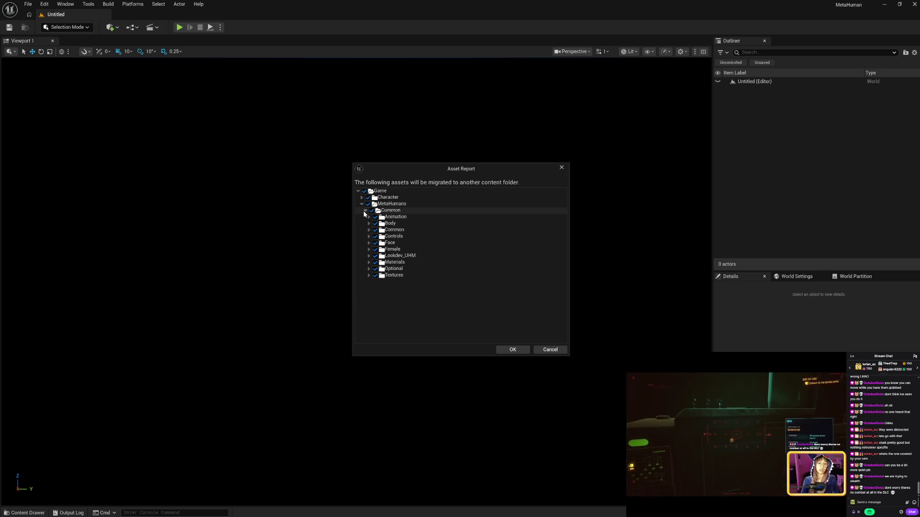
# - Expand Character/MetaHuman/Cassie to review its assets, then cancel the migration
pyautogui.click(364, 212)
pyautogui.click(362, 204)
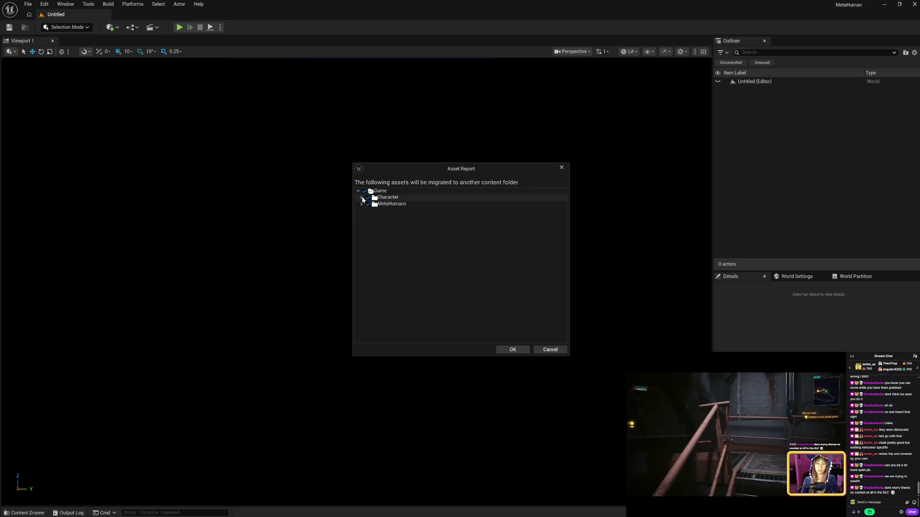
pyautogui.click(362, 198)
pyautogui.click(365, 204)
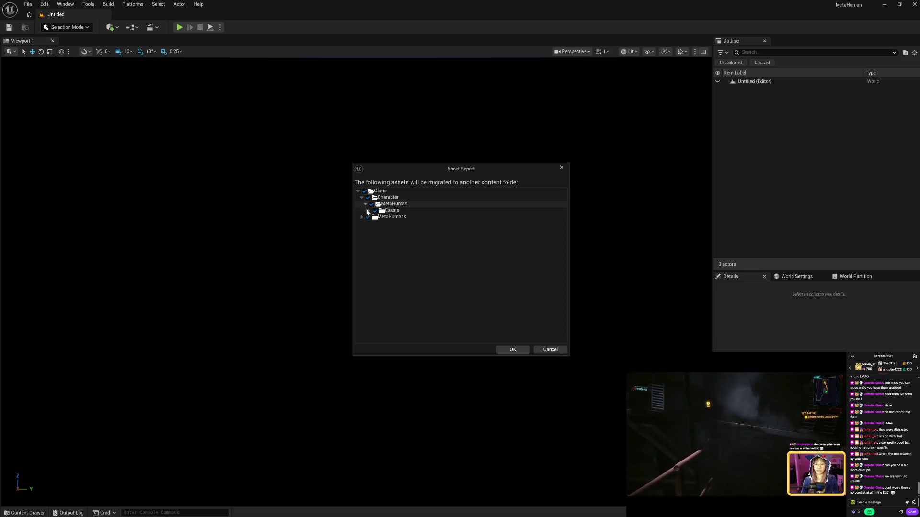
pyautogui.click(368, 211)
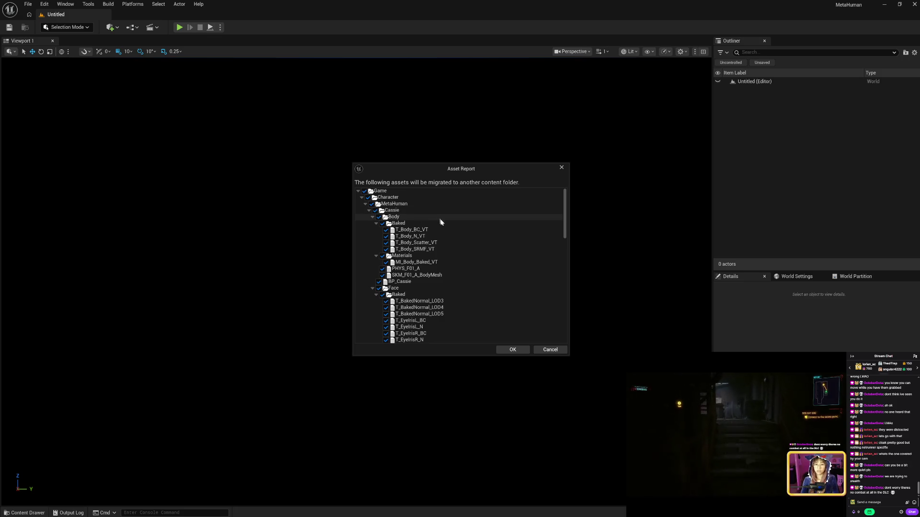
pyautogui.click(369, 211)
pyautogui.click(365, 204)
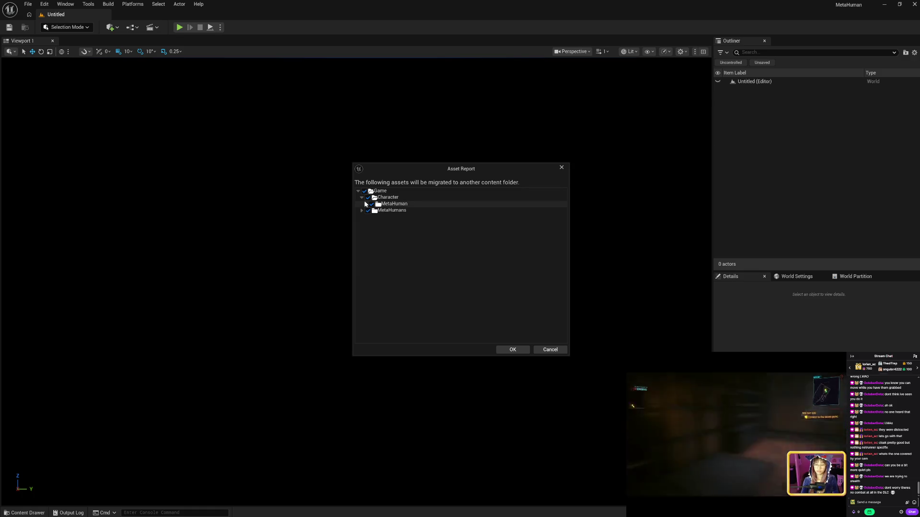
pyautogui.click(362, 197)
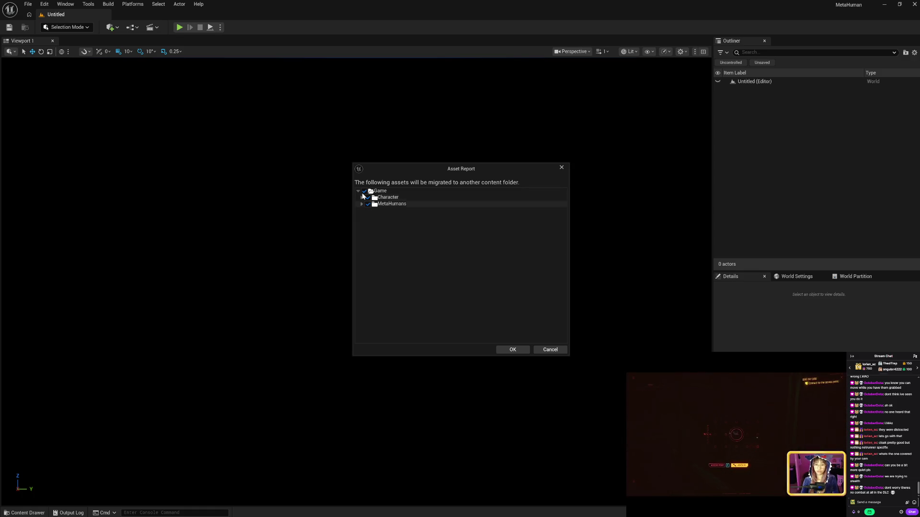
pyautogui.click(362, 198)
pyautogui.click(365, 204)
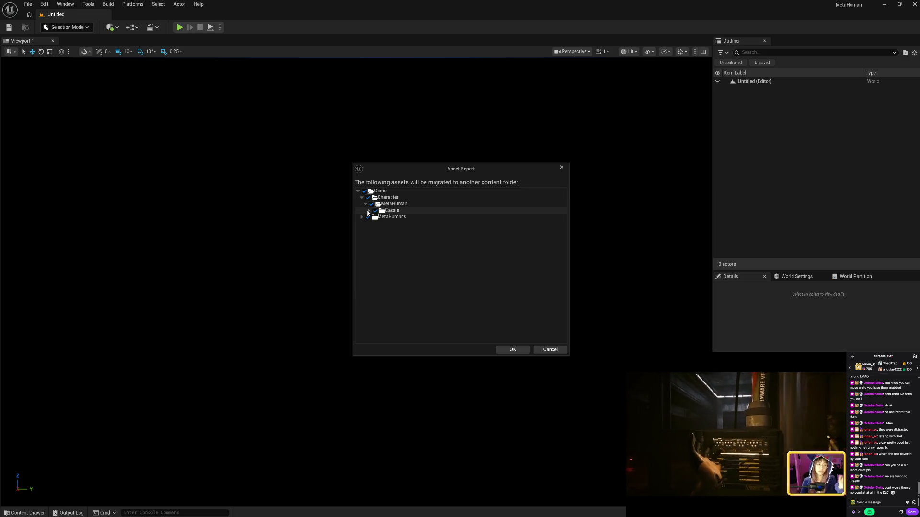
pyautogui.click(368, 210)
pyautogui.click(368, 211)
pyautogui.click(365, 204)
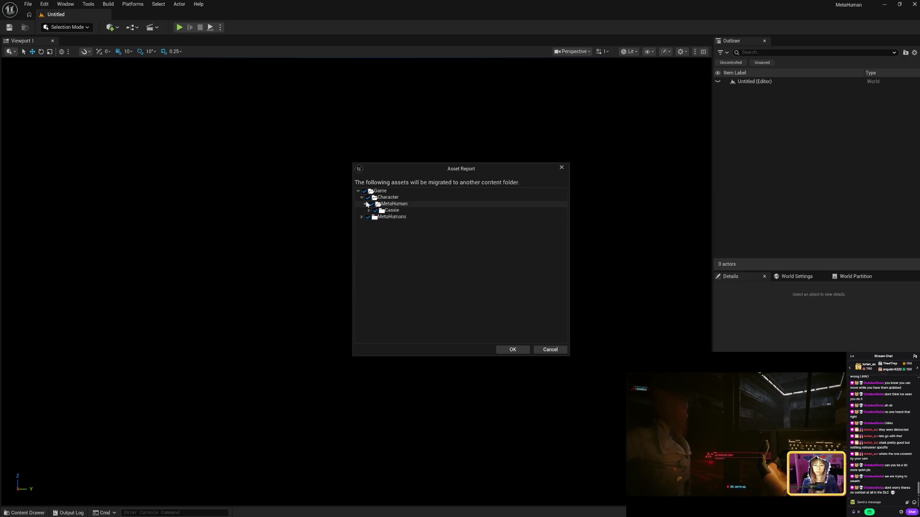
pyautogui.click(362, 198)
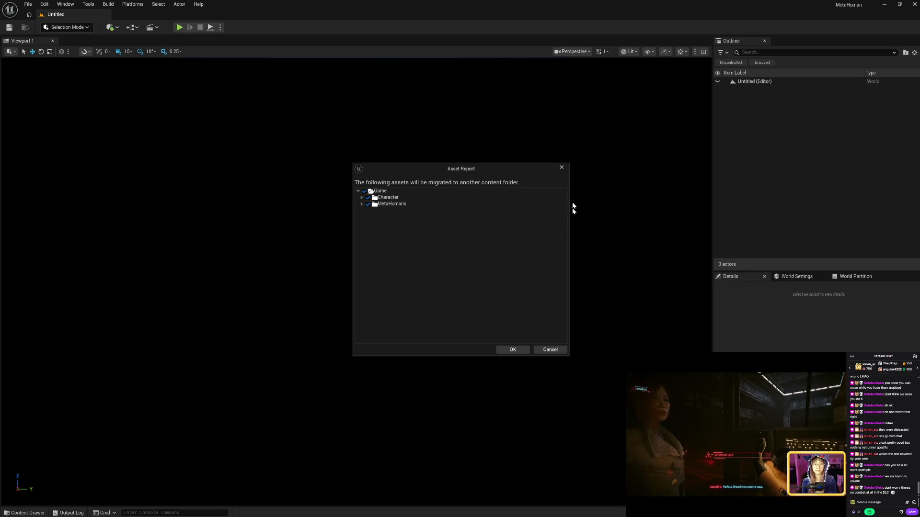
pyautogui.click(550, 349)
# - Drag MetaHumans/Common onto Character/MetaHuman in the folder tree and confirm Move Here
pyautogui.click(24, 512)
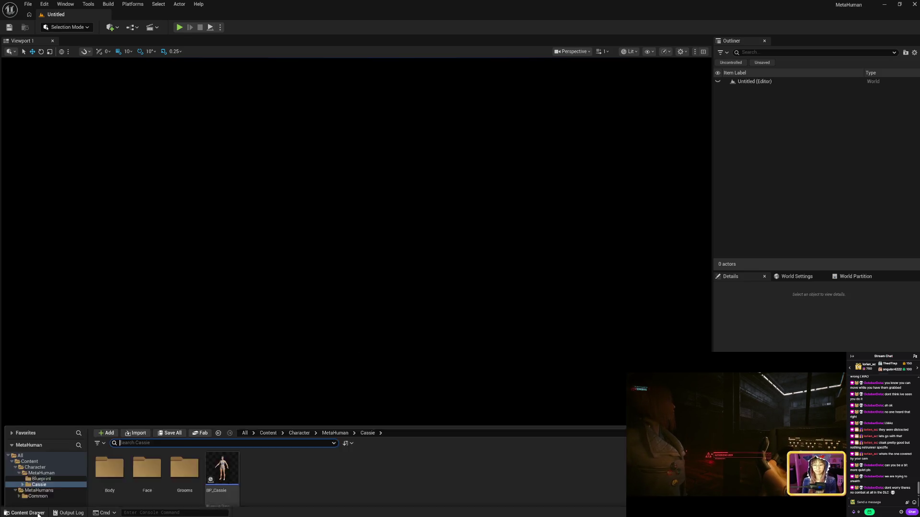
pyautogui.click(20, 406)
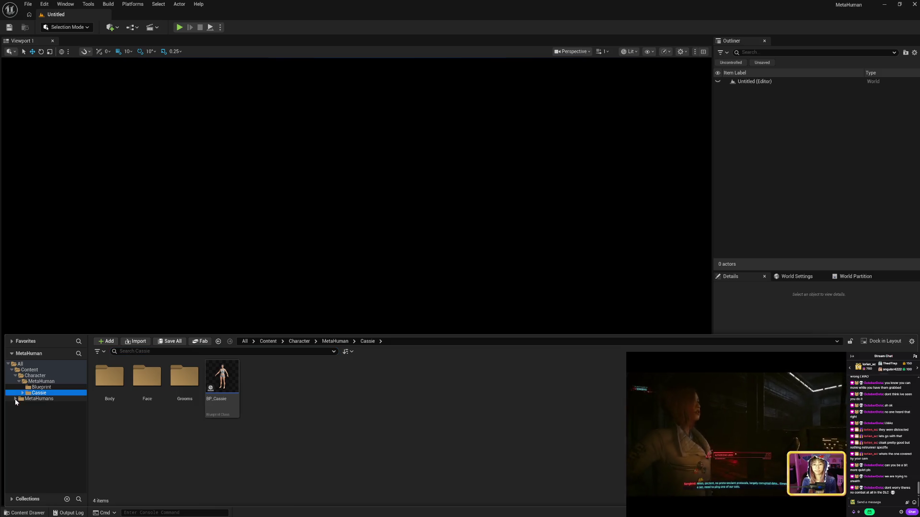
pyautogui.click(50, 382)
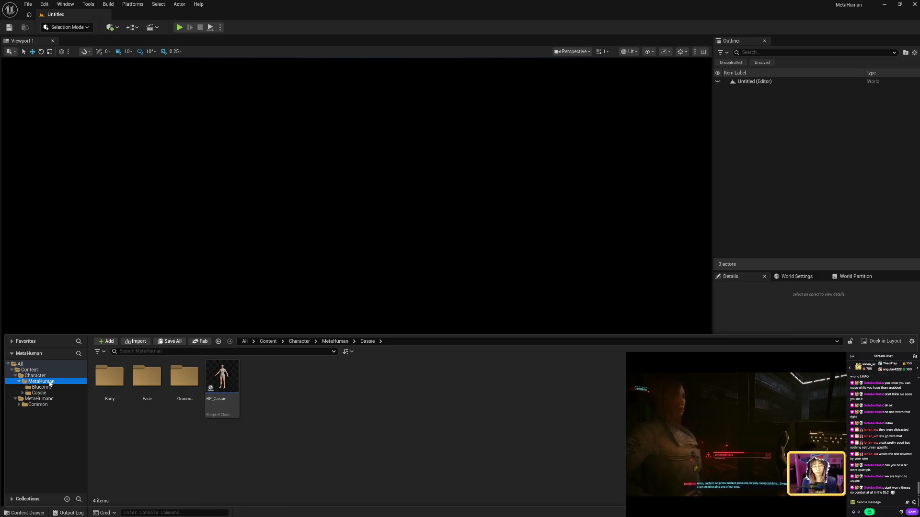
pyautogui.click(59, 388)
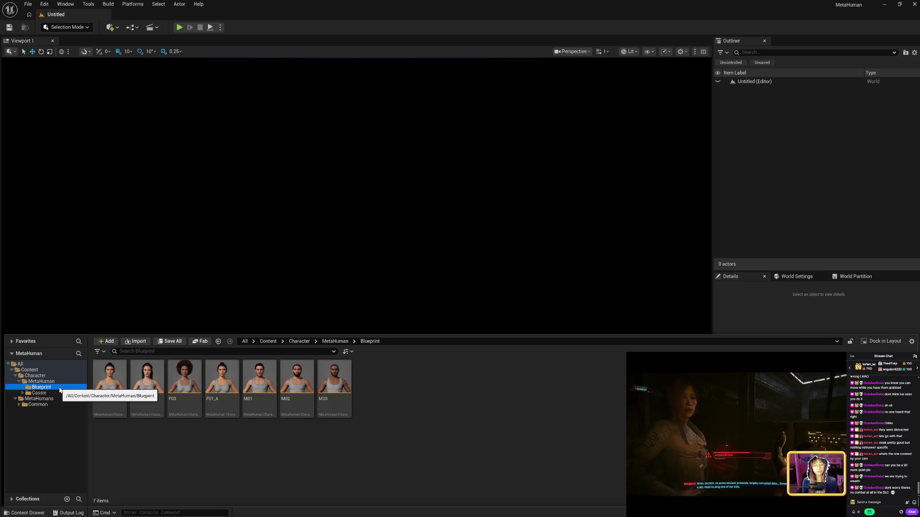
pyautogui.click(33, 405)
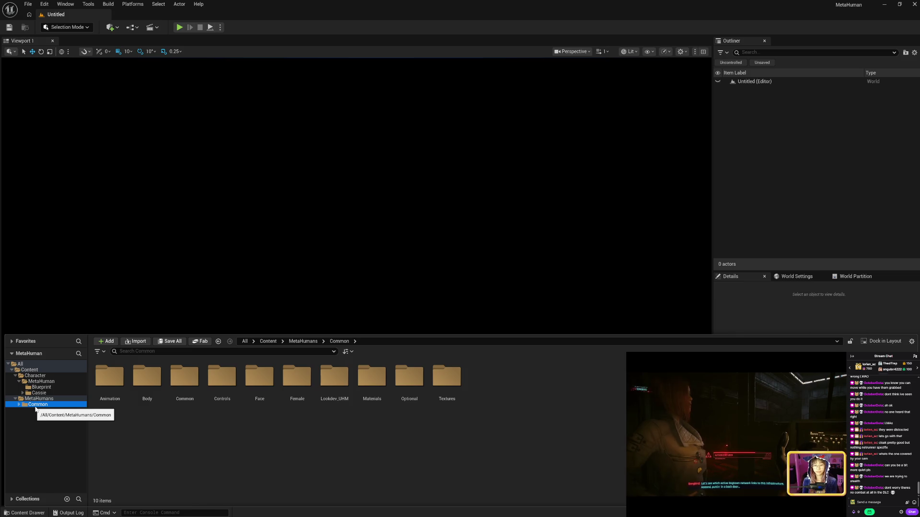
pyautogui.moveTo(30, 410); pyautogui.dragTo(50, 382)
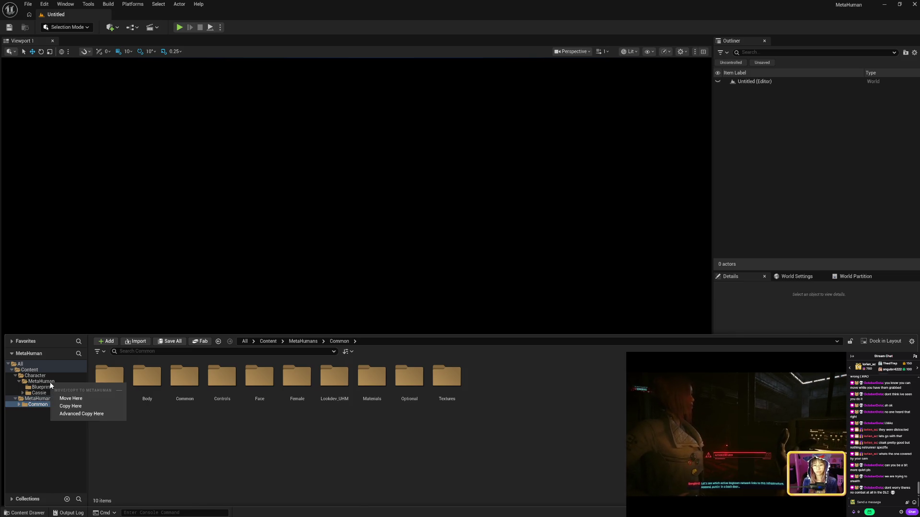
pyautogui.click(82, 398)
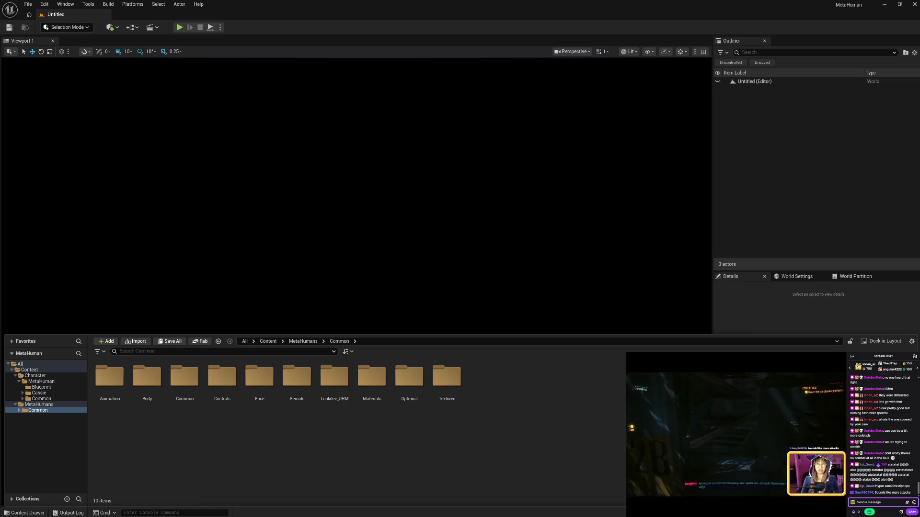
# - Select the old MetaHumans folder and bring up its folder actions menu
pyautogui.click(52, 405)
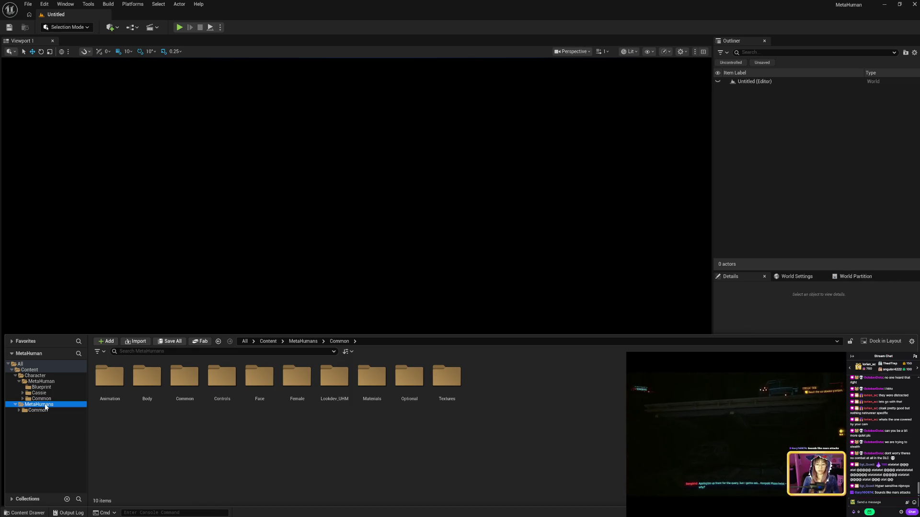
pyautogui.rightClick(59, 404)
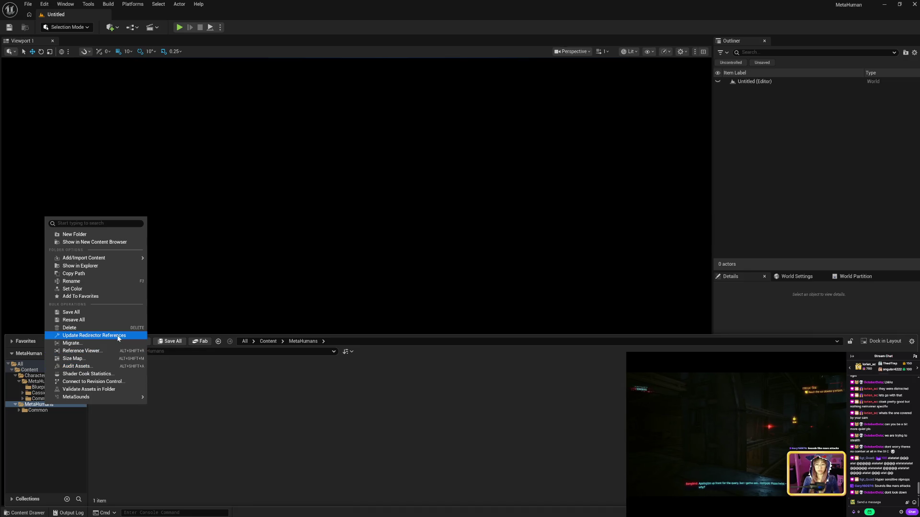
# - Inspect the Common folder inside the old MetaHumans folder by expanding and collapsing it
pyautogui.click(46, 416)
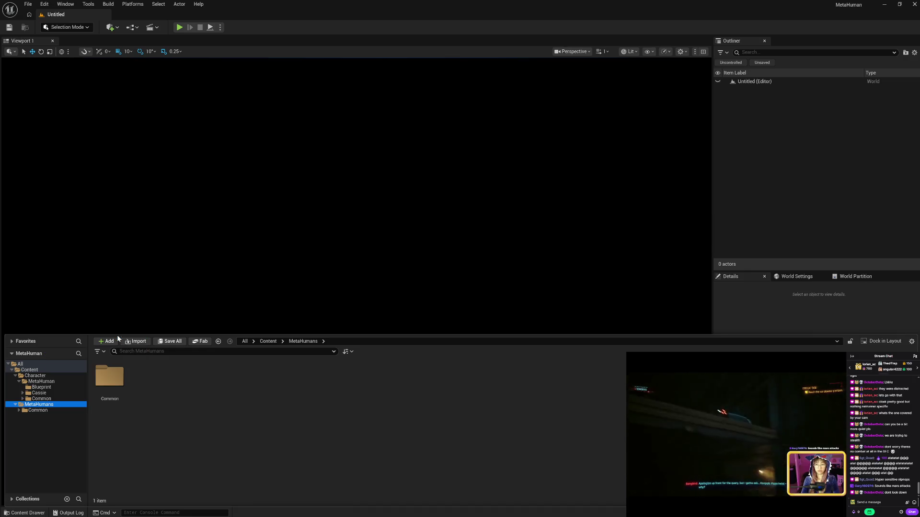
pyautogui.click(39, 411)
pyautogui.rightClick(41, 411)
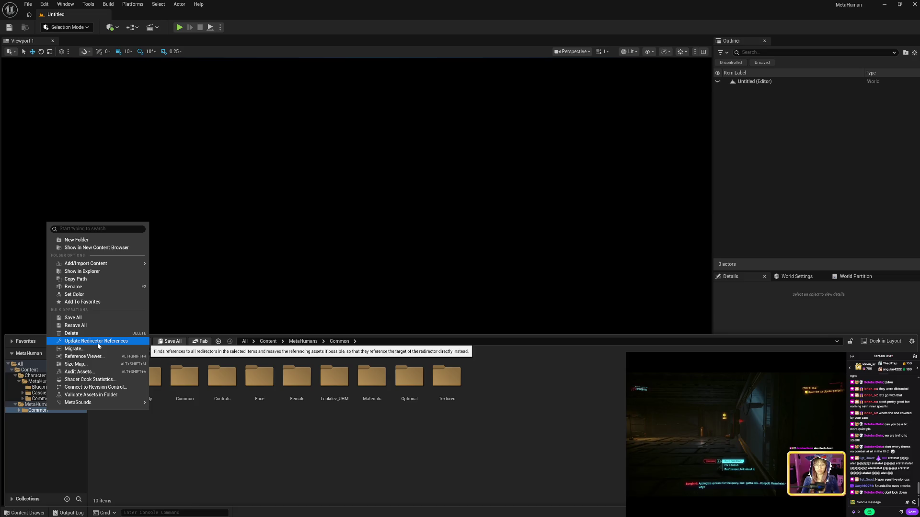
pyautogui.click(14, 411)
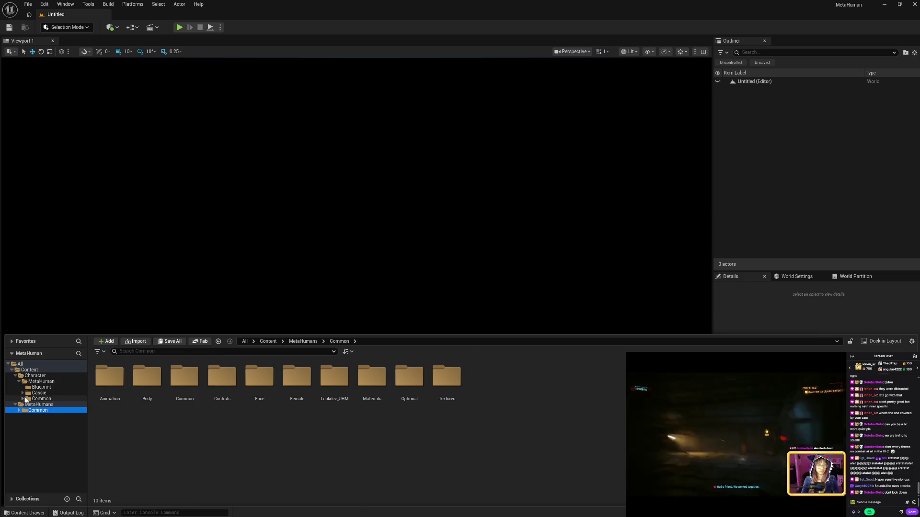
pyautogui.doubleClick(26, 410)
pyautogui.doubleClick(26, 411)
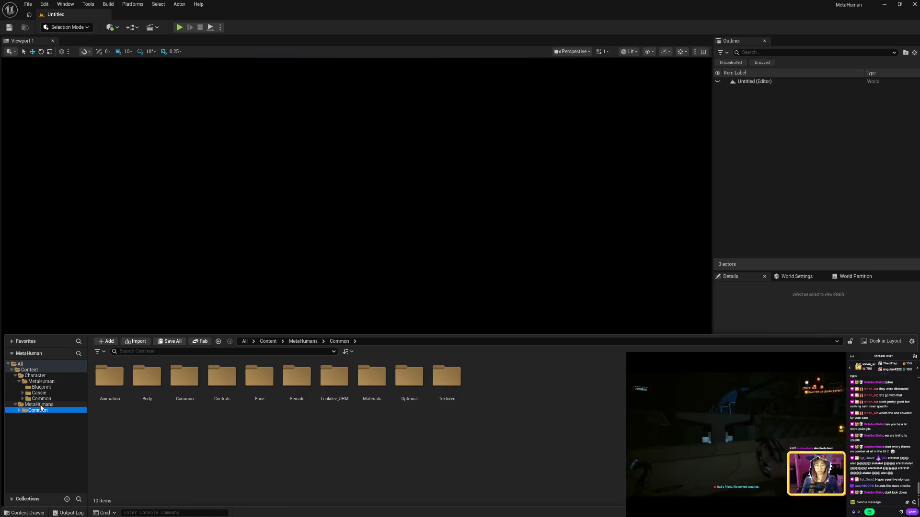
# - Try deleting the old MetaHumans folder, cancel removing SKM_Face, and save SKM_Face instead
pyautogui.click(41, 405)
pyautogui.press('Delete')
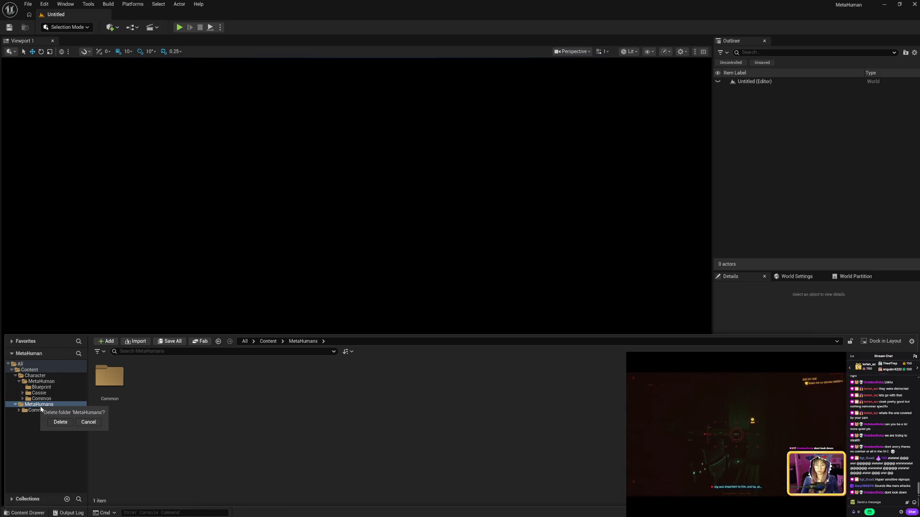
pyautogui.click(61, 425)
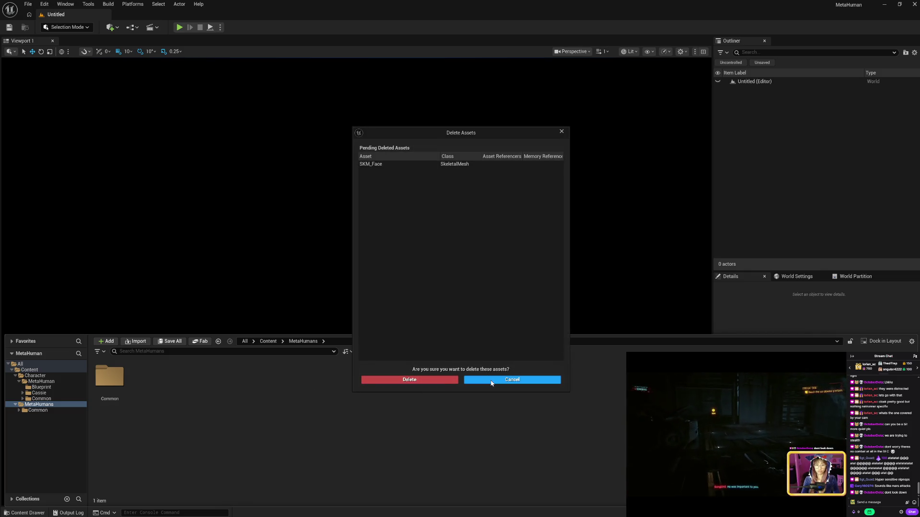
pyautogui.click(491, 380)
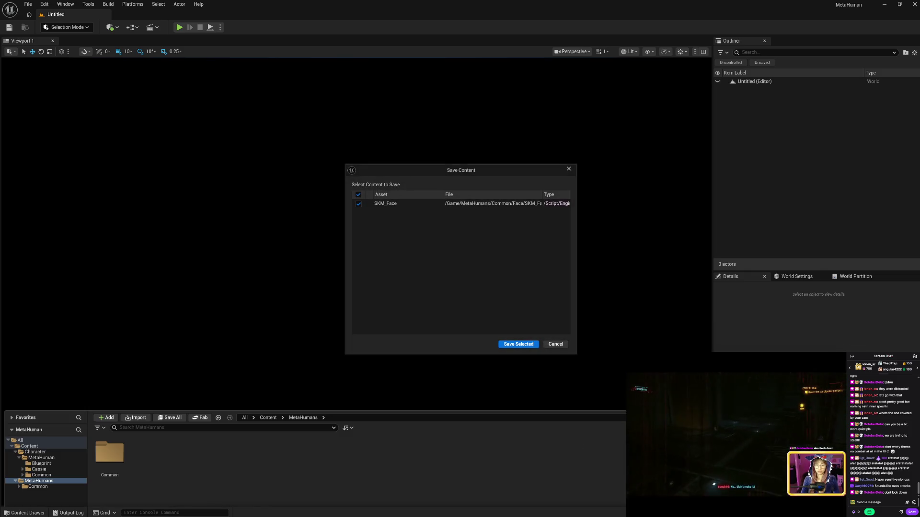
pyautogui.click(518, 344)
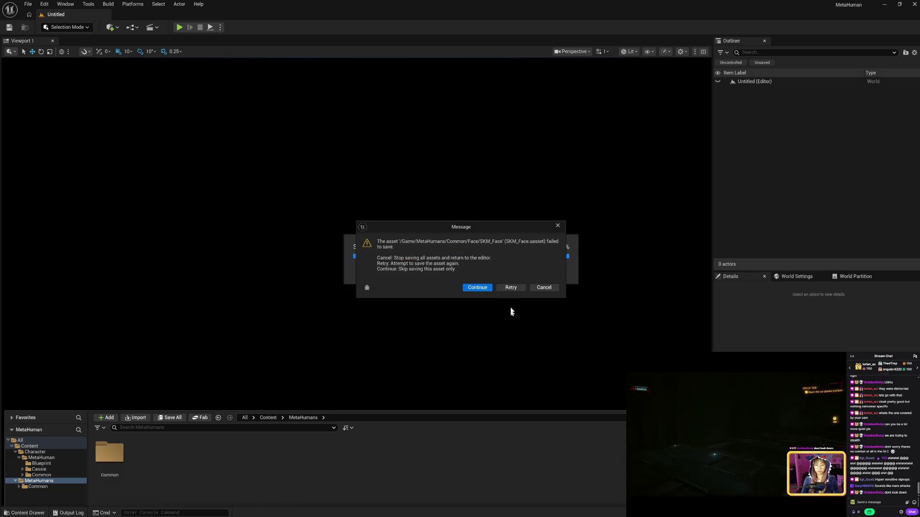
# - Skip the failed SKM_Face save, close the Message Log, and reopen the Content Drawer
pyautogui.click(540, 287)
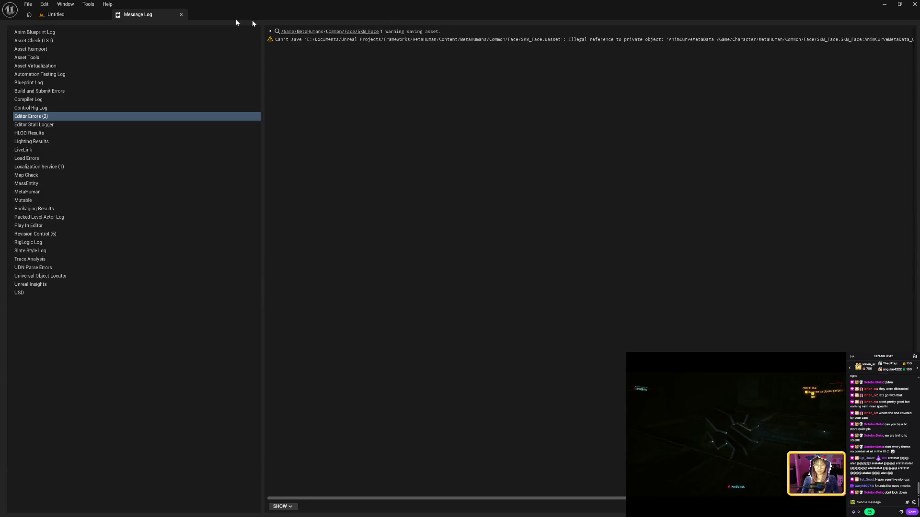
pyautogui.click(181, 15)
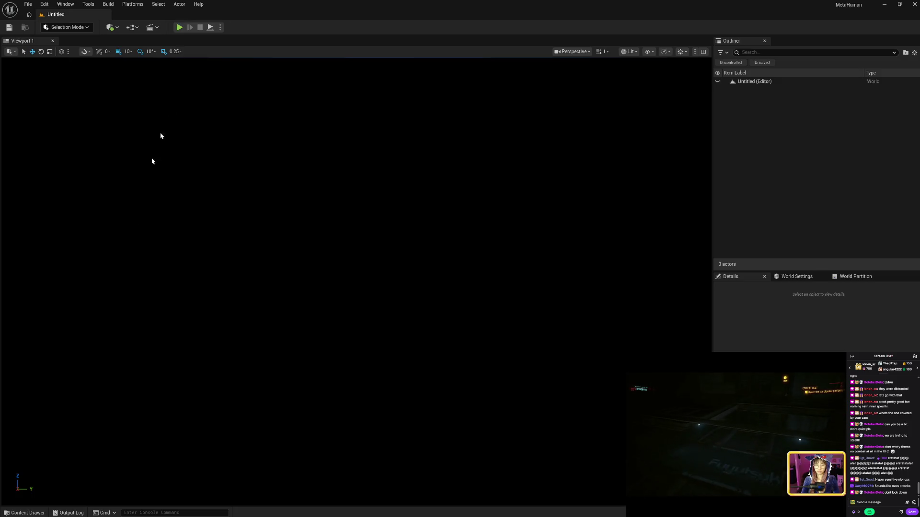
pyautogui.click(26, 512)
# - Delete the old MetaHumans folder, permanently removing SKM_Face along with it
pyautogui.click(34, 410)
pyautogui.click(41, 405)
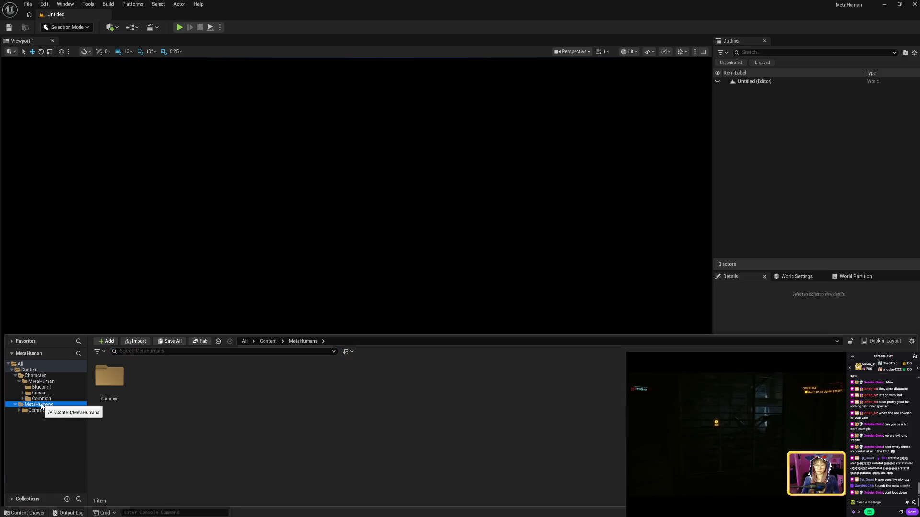
pyautogui.press('Delete')
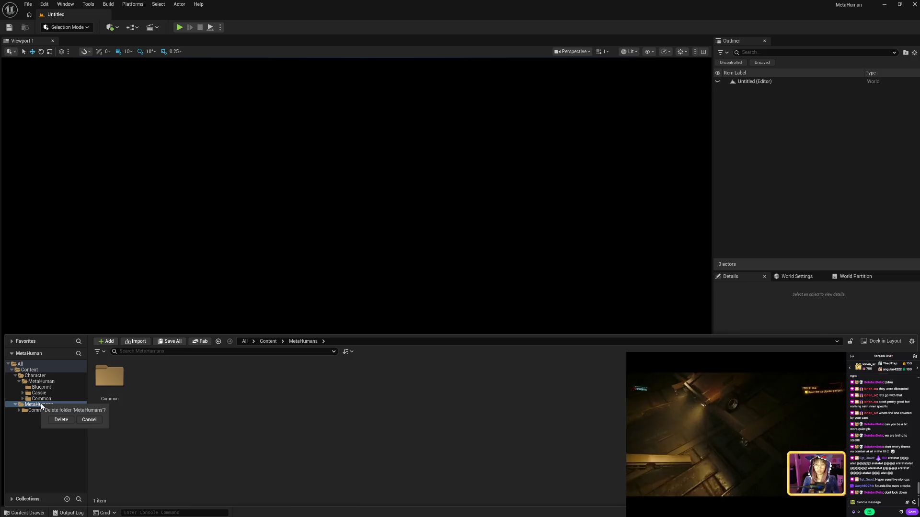
pyautogui.click(62, 421)
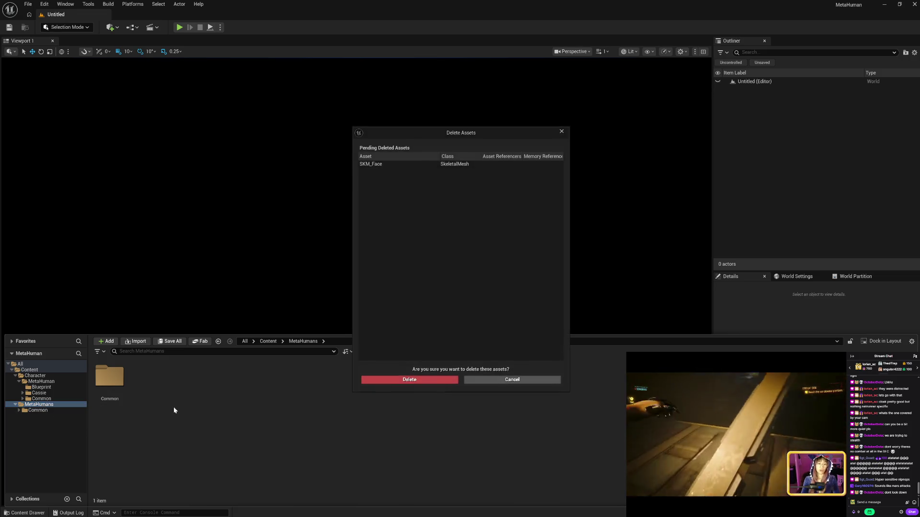
pyautogui.click(422, 379)
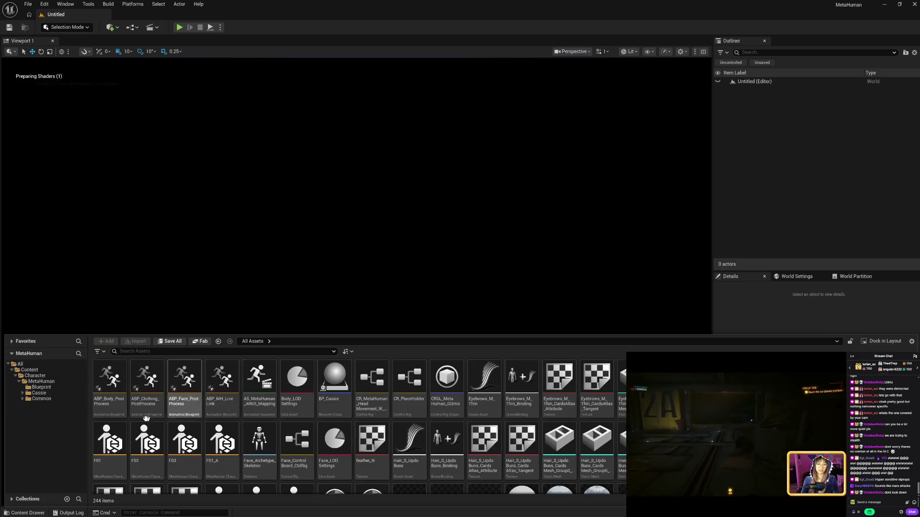
# - Browse the Common, Blueprint and MetaHuman folders, ending on Cassie's Body, Face, Grooms and BP_Cassie
pyautogui.click(46, 397)
pyautogui.click(45, 393)
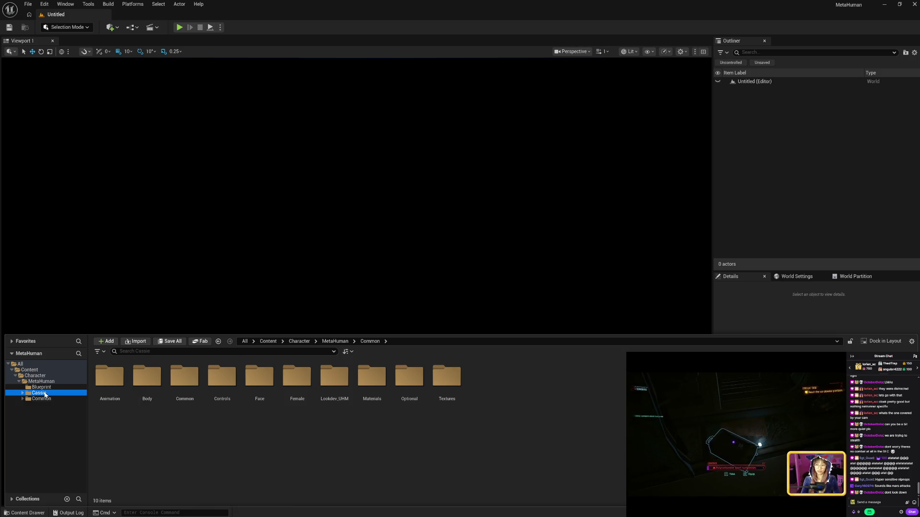
pyautogui.click(39, 387)
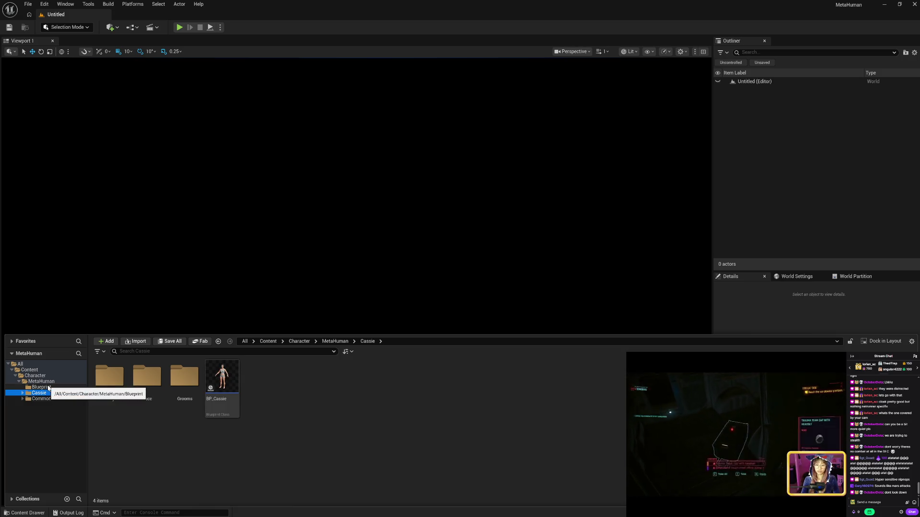
pyautogui.click(37, 393)
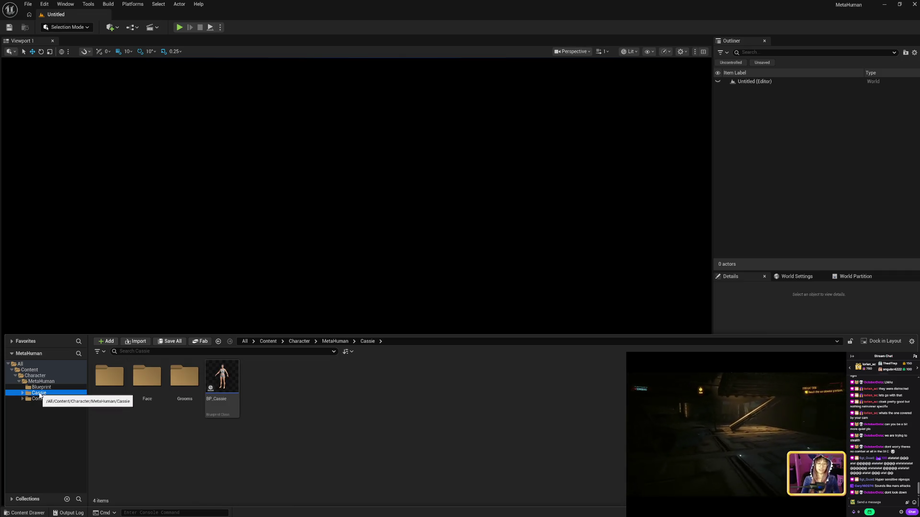
pyautogui.click(41, 381)
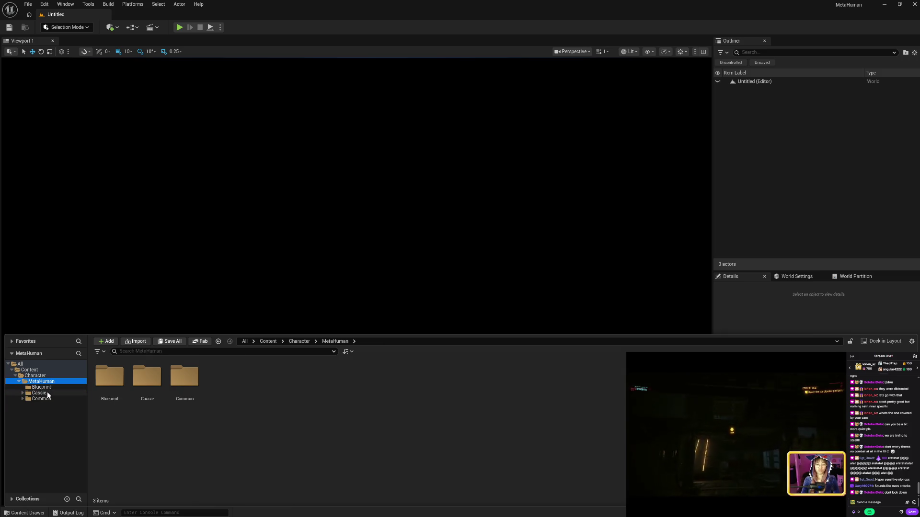
pyautogui.click(38, 393)
pyautogui.click(41, 399)
pyautogui.click(45, 394)
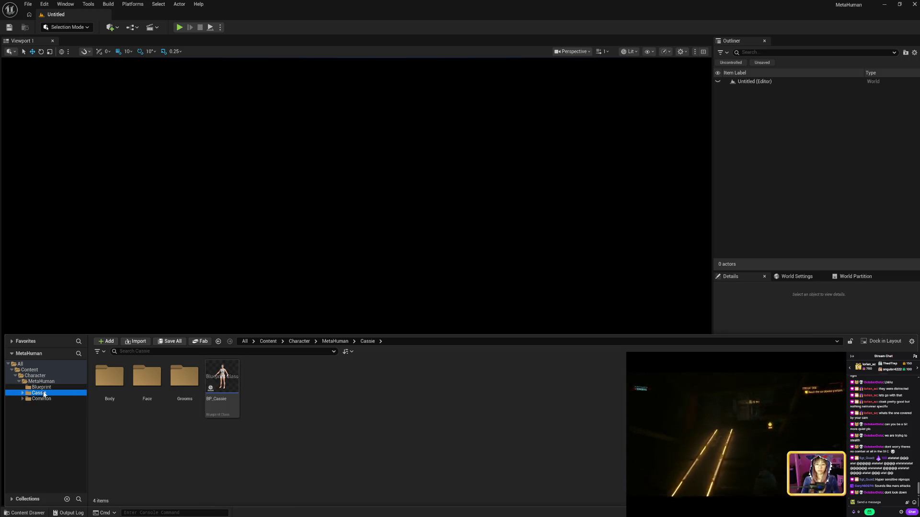
# - Open BP_Cassie and review its Construction Script, EventGraph and Viewport tabs
pyautogui.doubleClick(222, 381)
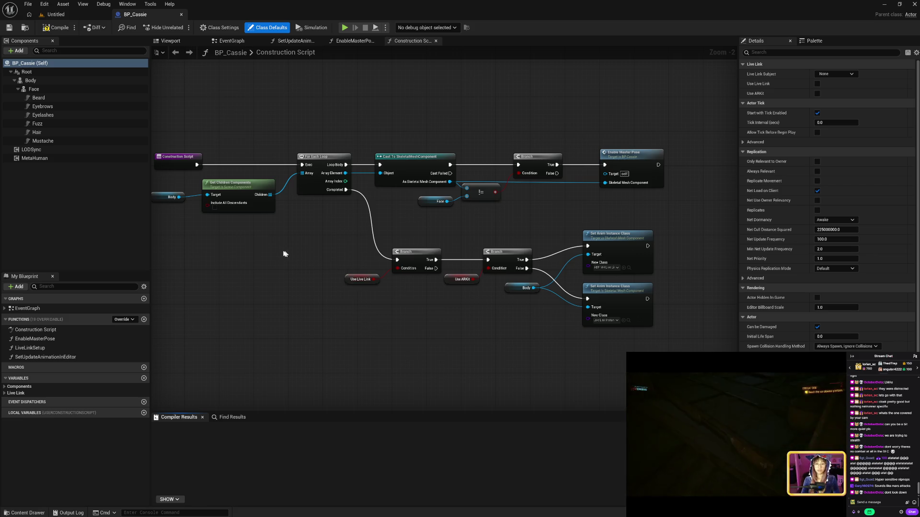
pyautogui.moveTo(369, 298); pyautogui.dragTo(457, 307)
pyautogui.click(232, 42)
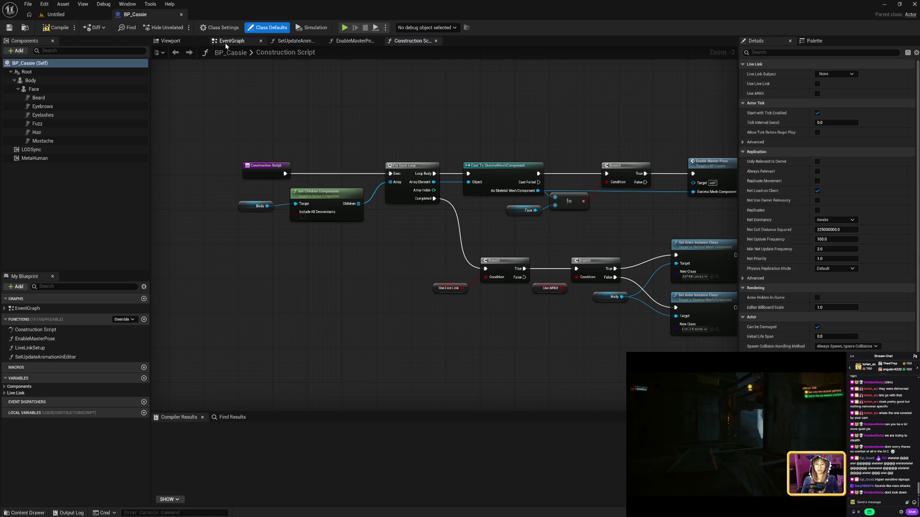
pyautogui.moveTo(412, 41); pyautogui.dragTo(239, 41)
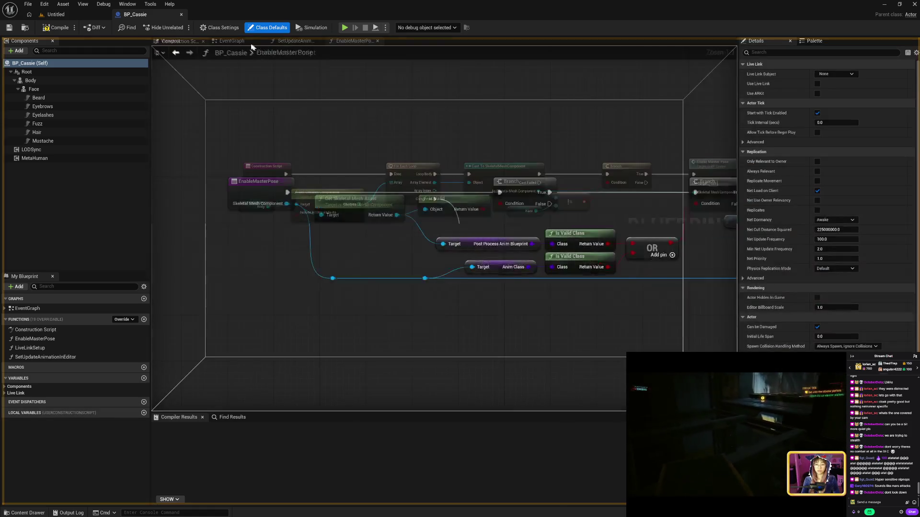
pyautogui.click(289, 41)
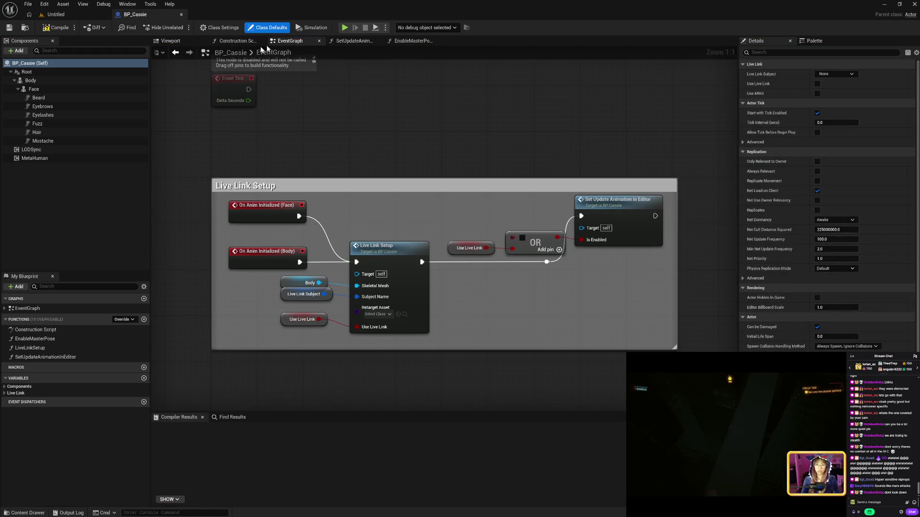
pyautogui.click(171, 41)
# - Compile BP_Cassie and move the viewport camera closer to the character
pyautogui.click(59, 28)
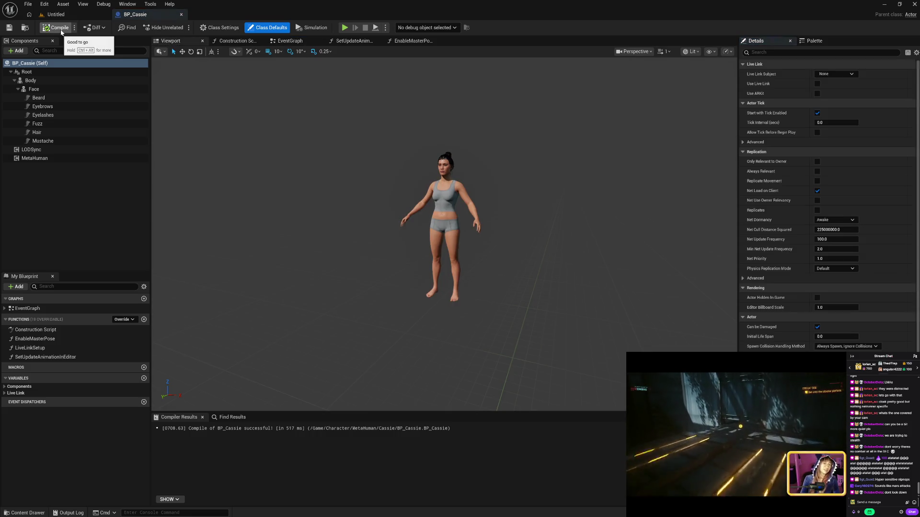
pyautogui.moveTo(312, 154)
pyautogui.mouseDown()
pyautogui.moveTo(312, 53)
pyautogui.moveTo(340, 172)
pyautogui.mouseUp()
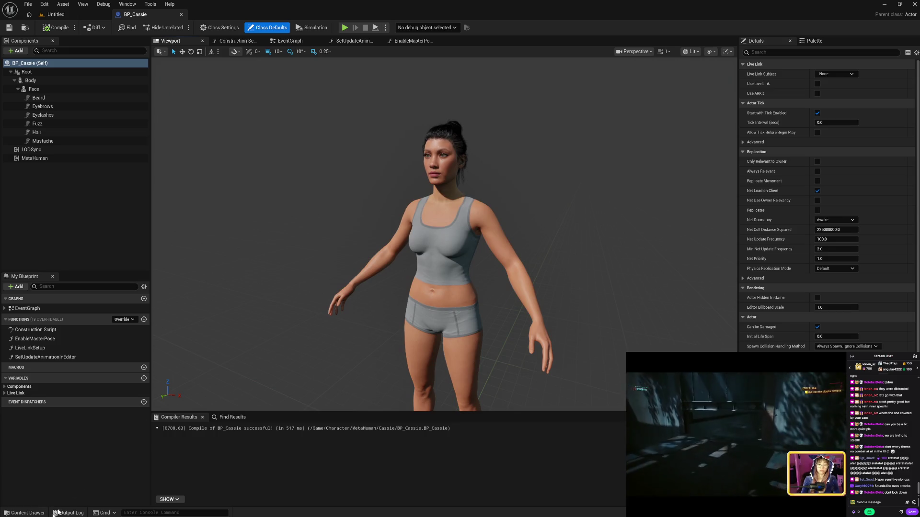
pyautogui.click(26, 513)
# - Browse the Common, MetaHuman and Character folders, viewing the seven MetaHuman character blueprints
pyautogui.click(42, 399)
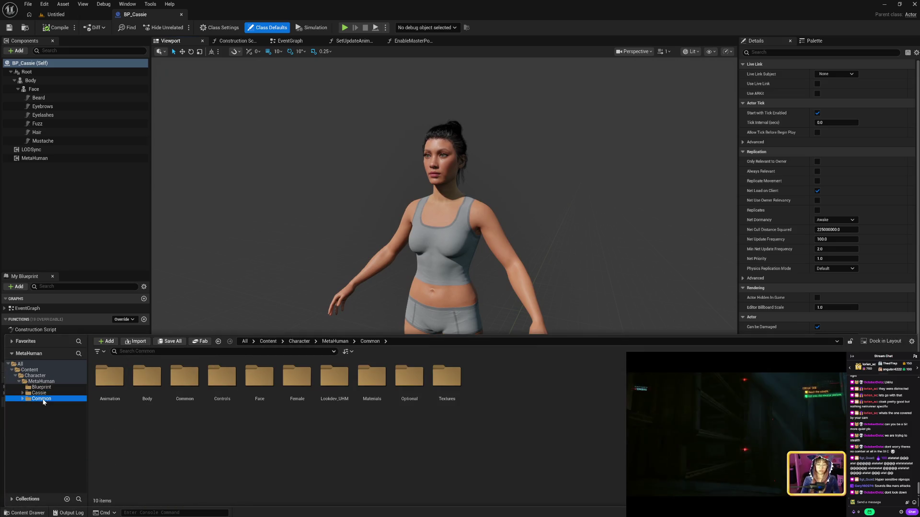
pyautogui.press('Up')
pyautogui.press('Up')
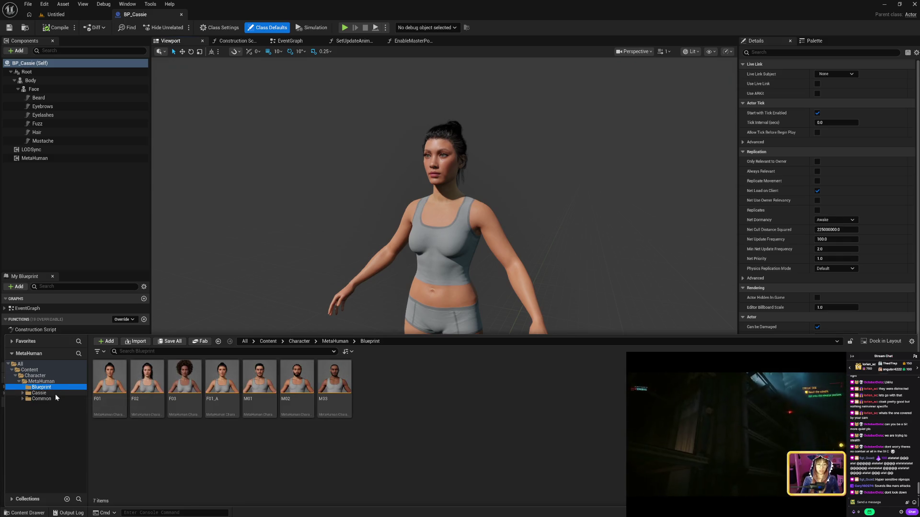
pyautogui.click(56, 394)
pyautogui.click(57, 400)
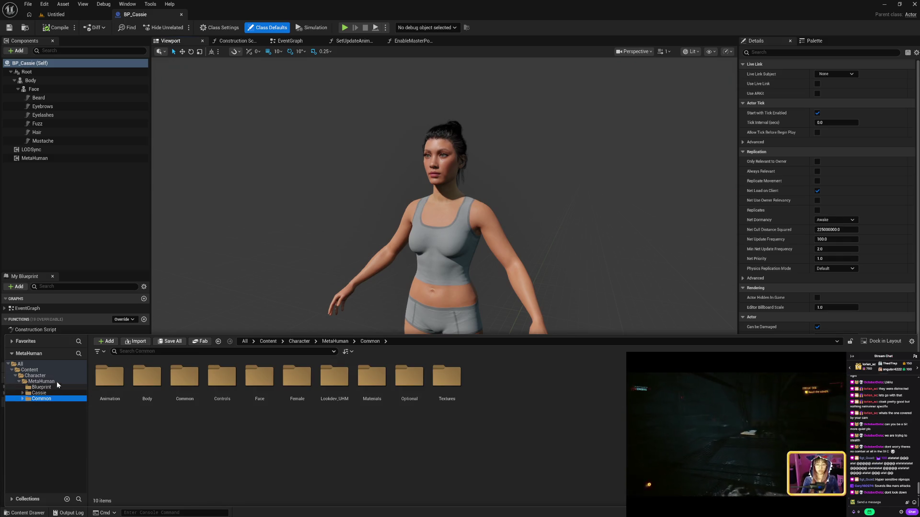
pyautogui.click(47, 382)
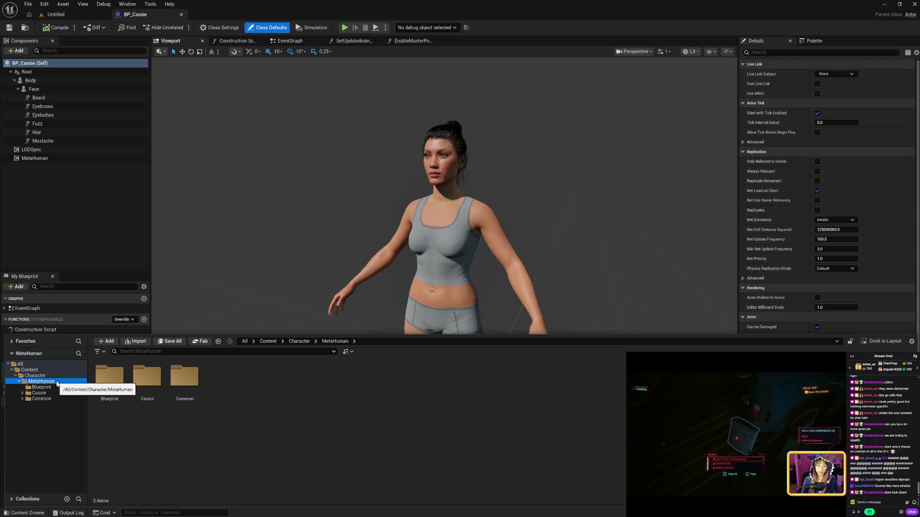
pyautogui.click(57, 387)
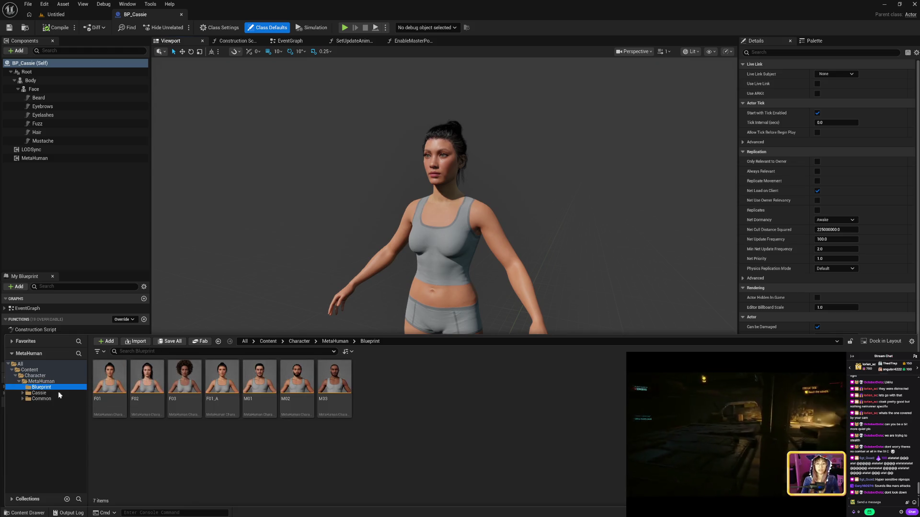
pyautogui.click(60, 394)
pyautogui.click(60, 399)
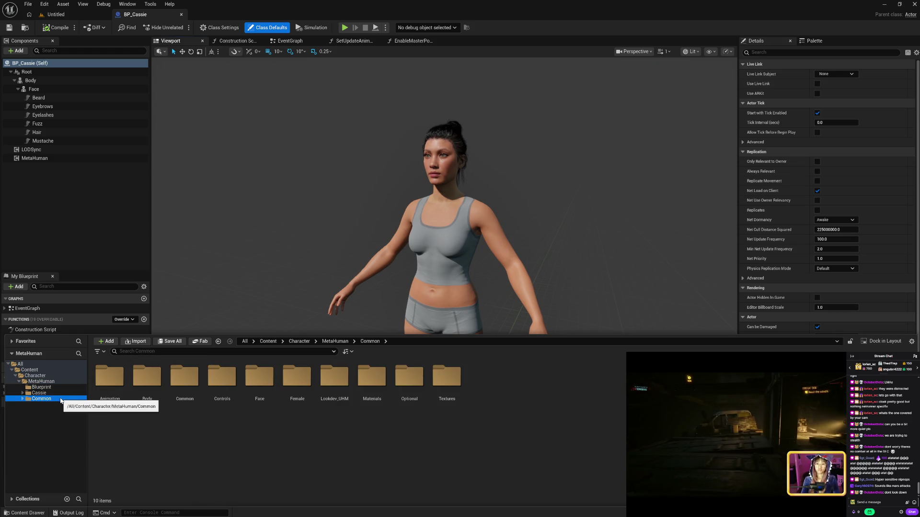
pyautogui.click(60, 393)
pyautogui.click(61, 387)
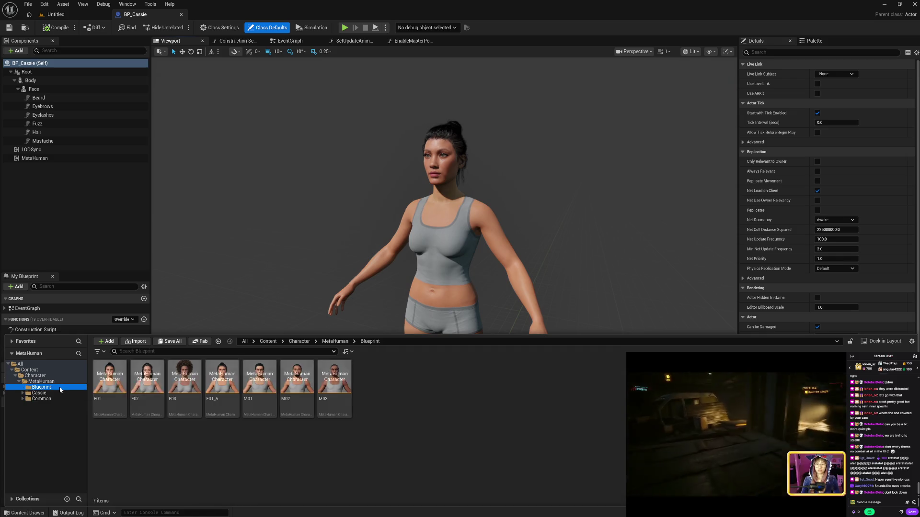
pyautogui.click(27, 382)
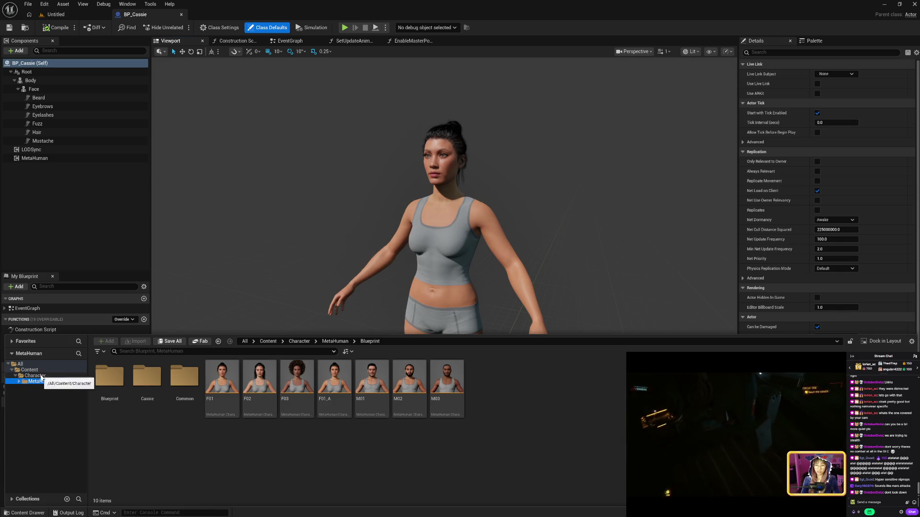
pyautogui.click(41, 376)
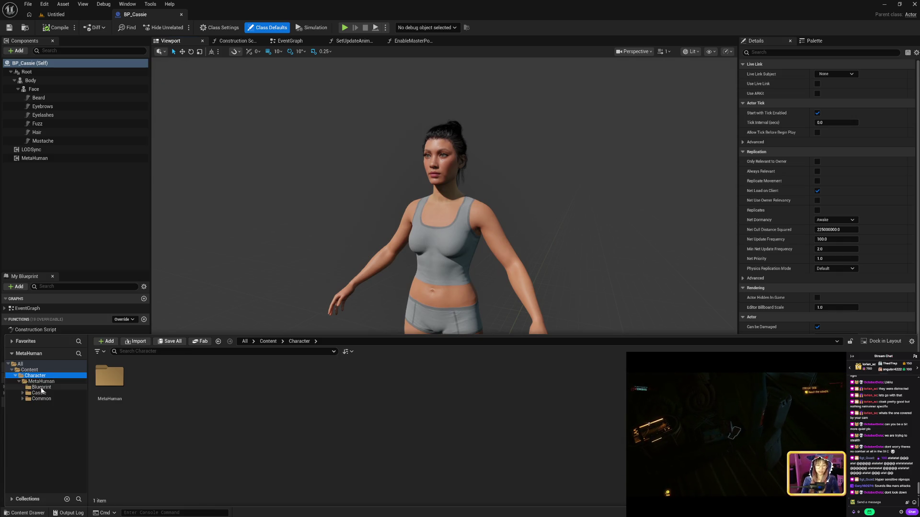
pyautogui.click(52, 387)
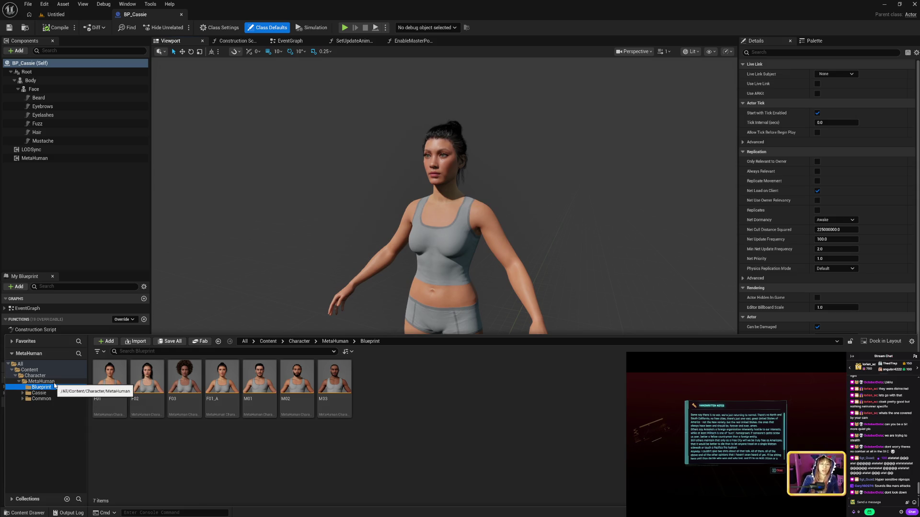
# - Select Common and add Cassie to show both folders' 14 items, including BP_Cassie
pyautogui.click(227, 446)
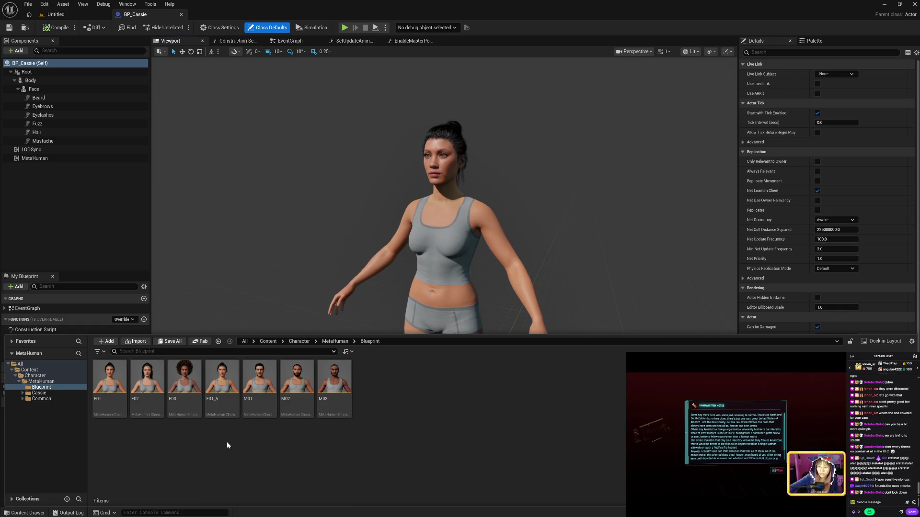
pyautogui.click(42, 399)
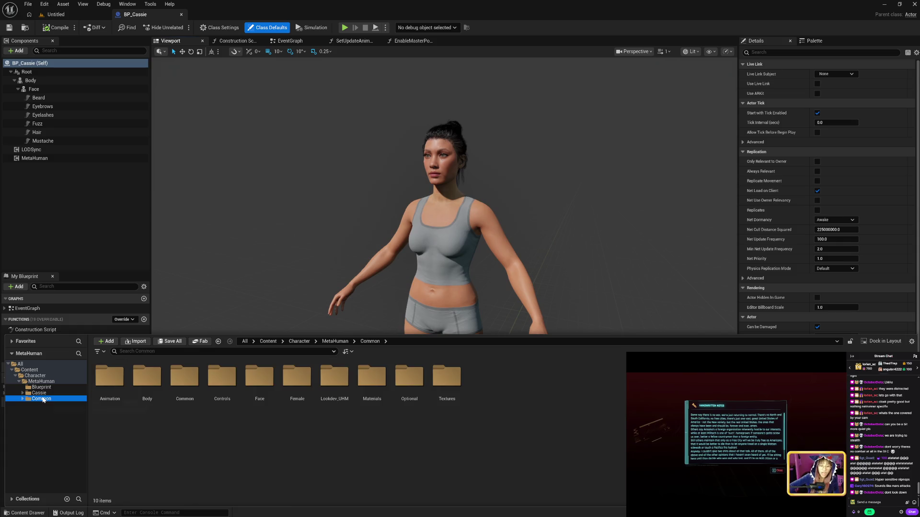
pyautogui.press('Up')
pyautogui.press('Down')
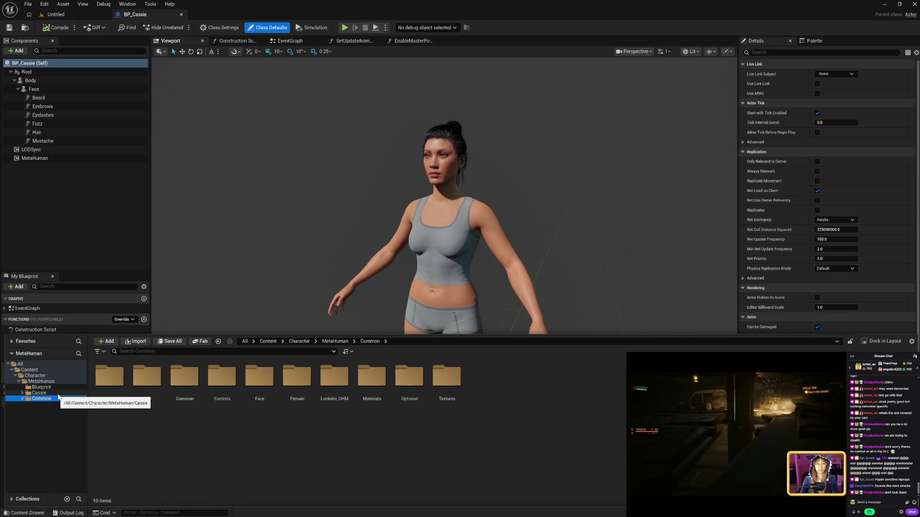
pyautogui.keyDown('ctrl'); pyautogui.click(54, 393); pyautogui.keyUp('ctrl')
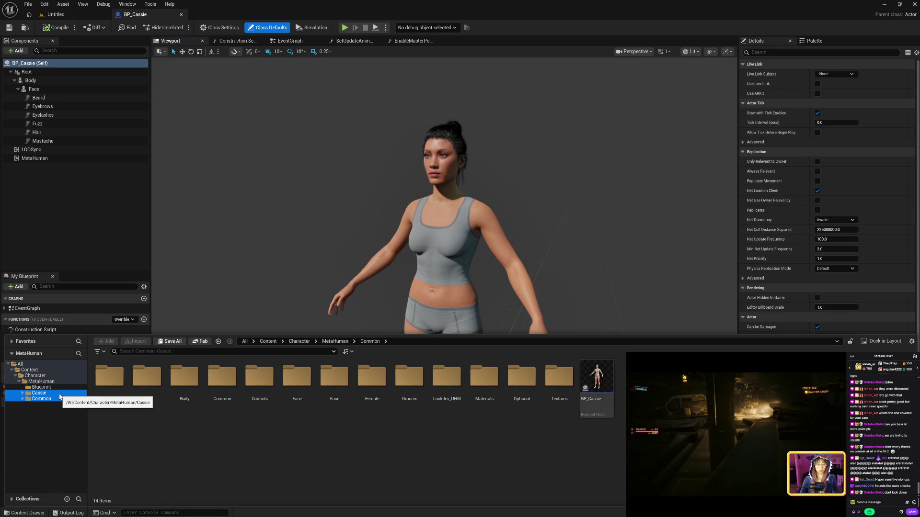
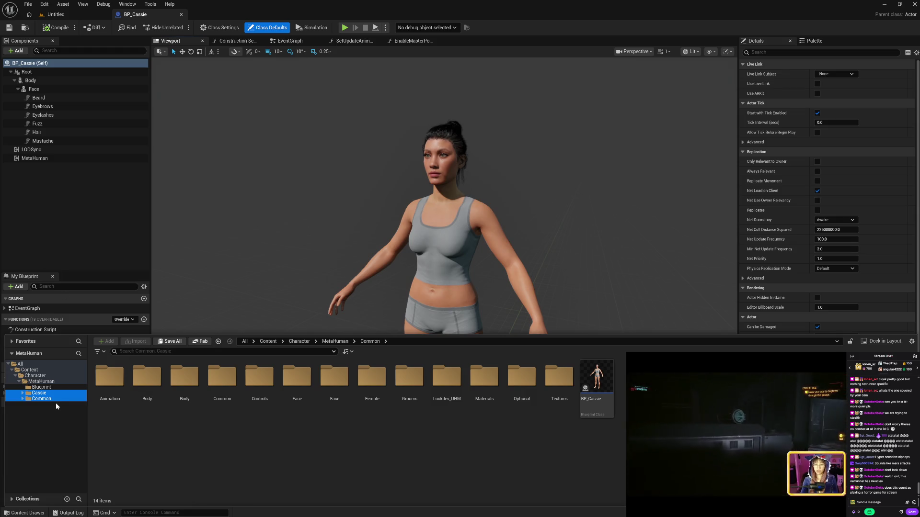
# - Browse the Cassie and Common folders in the Content Browser folder tree
pyautogui.click(62, 393)
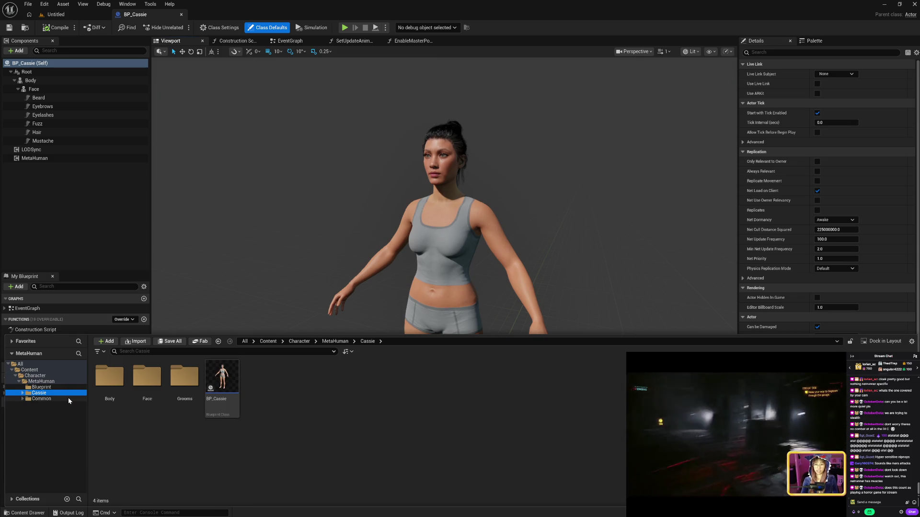
pyautogui.click(58, 388)
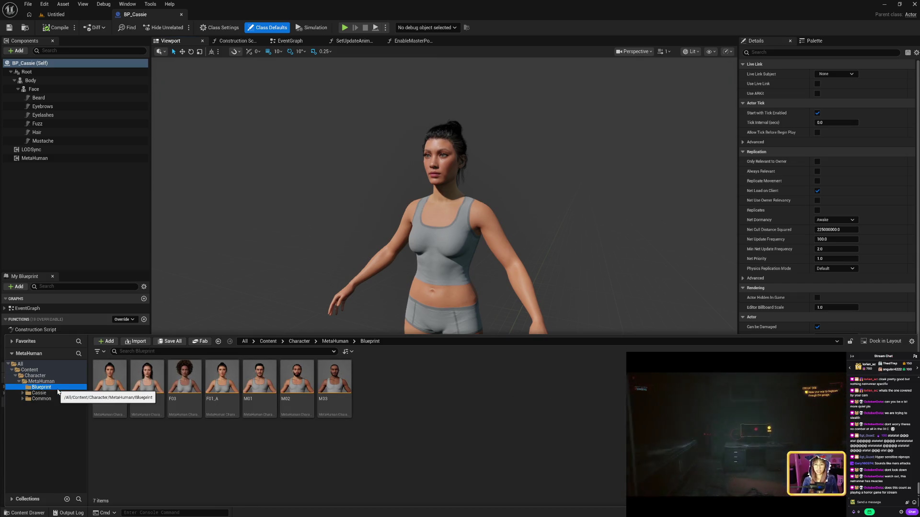
pyautogui.click(60, 393)
pyautogui.click(61, 399)
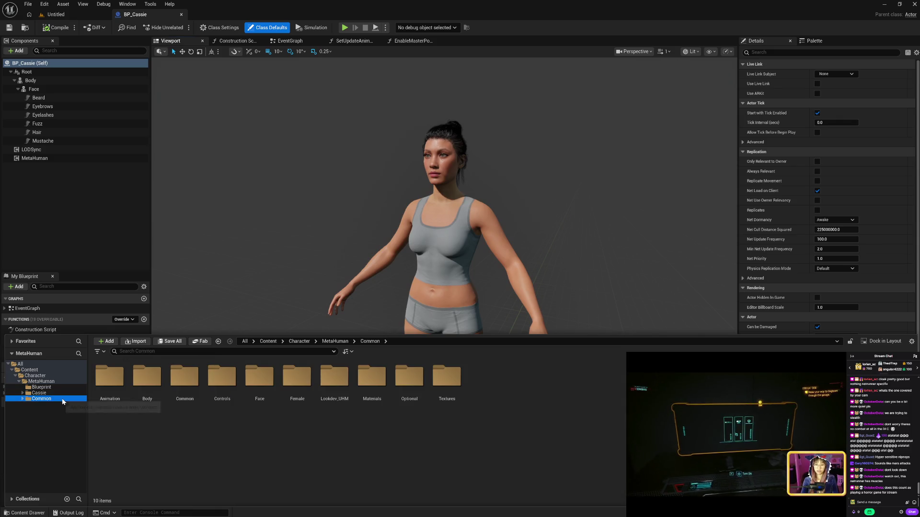
pyautogui.click(62, 392)
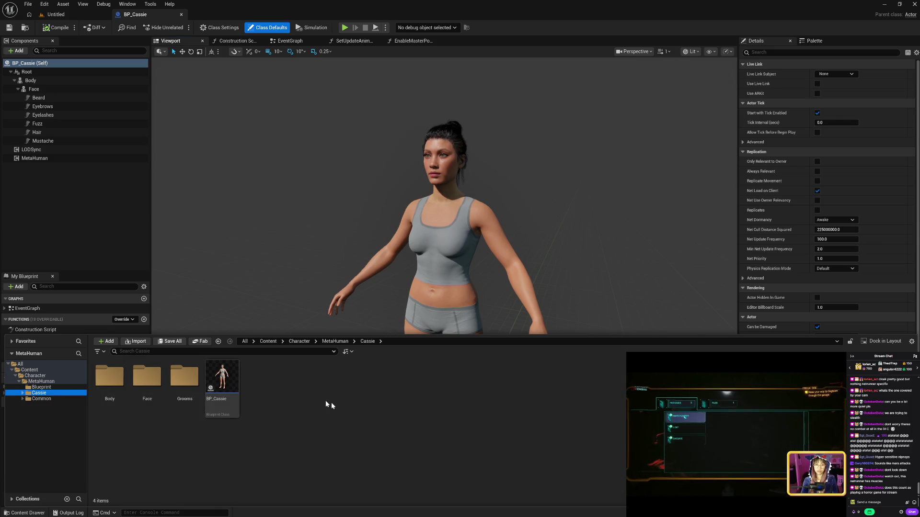
pyautogui.click(346, 413)
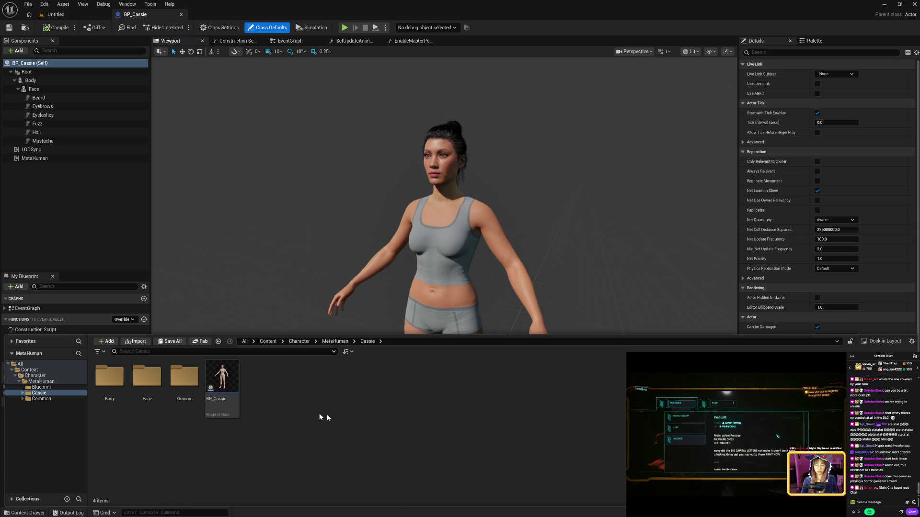
# - Navigate to Content > Character > MetaHuman > Blueprint and select the F01_A character asset
pyautogui.click(38, 387)
pyautogui.click(38, 393)
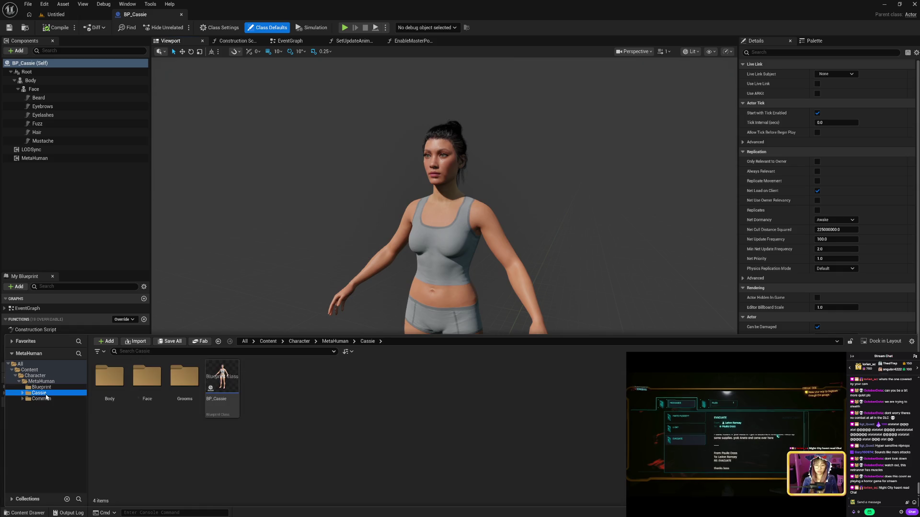
pyautogui.click(53, 398)
pyautogui.click(38, 393)
pyautogui.click(41, 387)
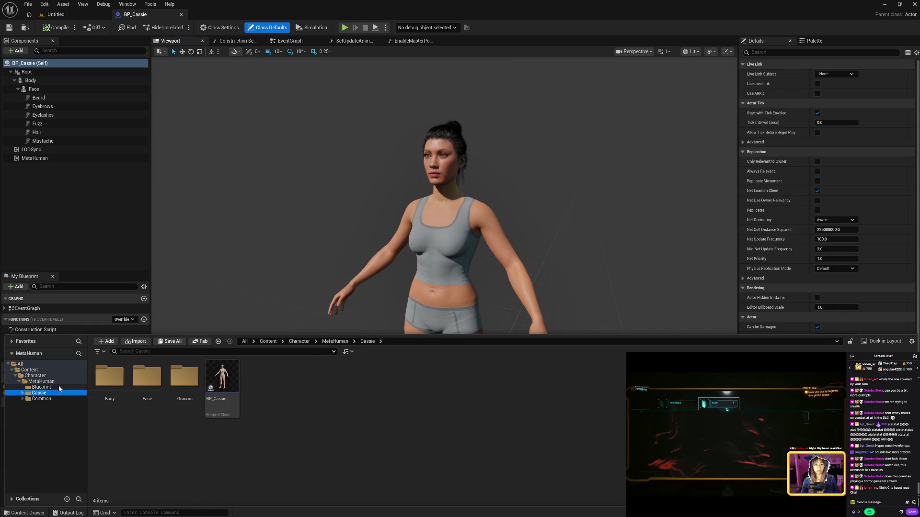
pyautogui.click(61, 382)
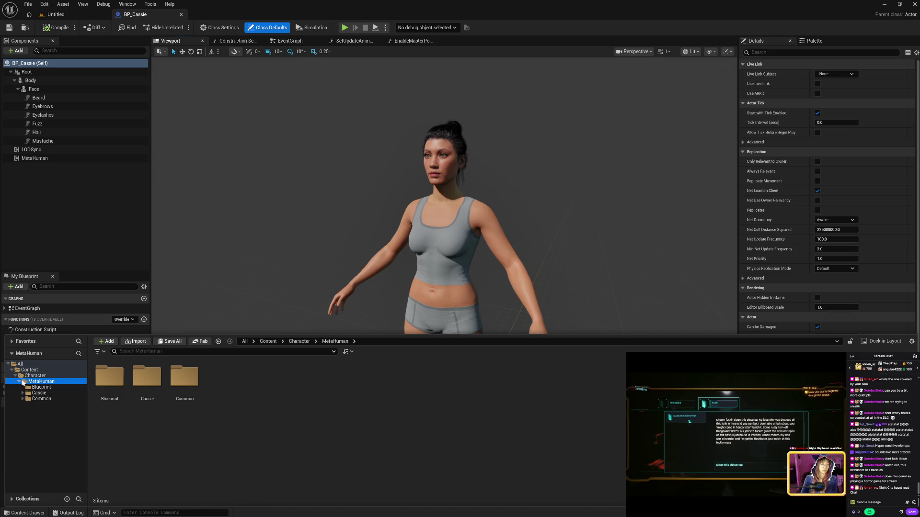
pyautogui.click(20, 382)
pyautogui.click(20, 382)
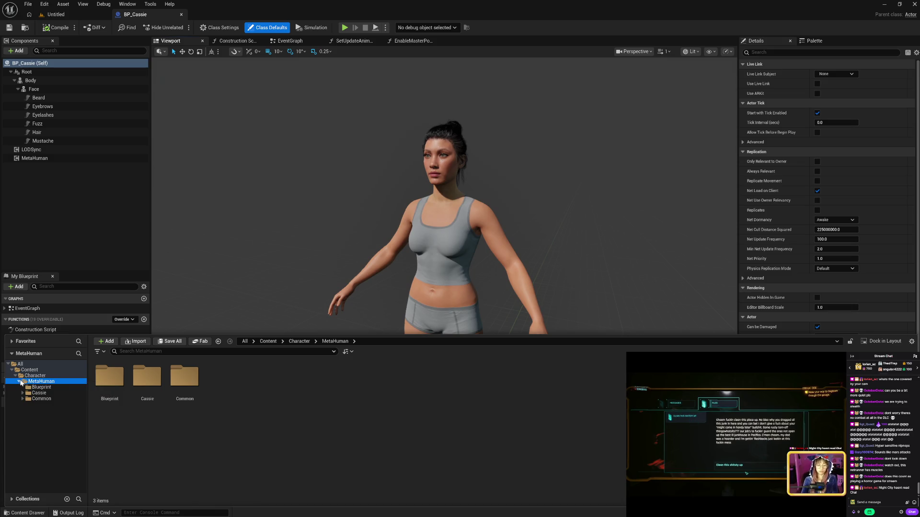
pyautogui.click(56, 388)
pyautogui.click(56, 395)
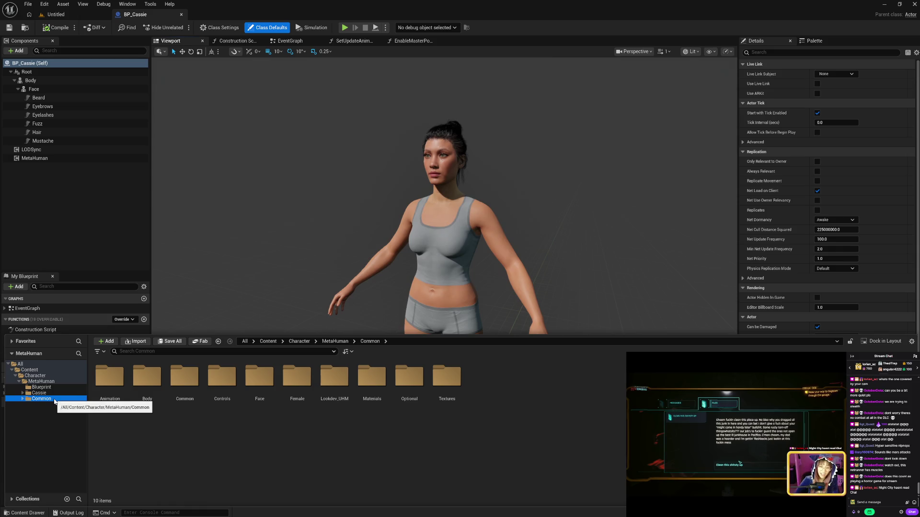
pyautogui.click(48, 387)
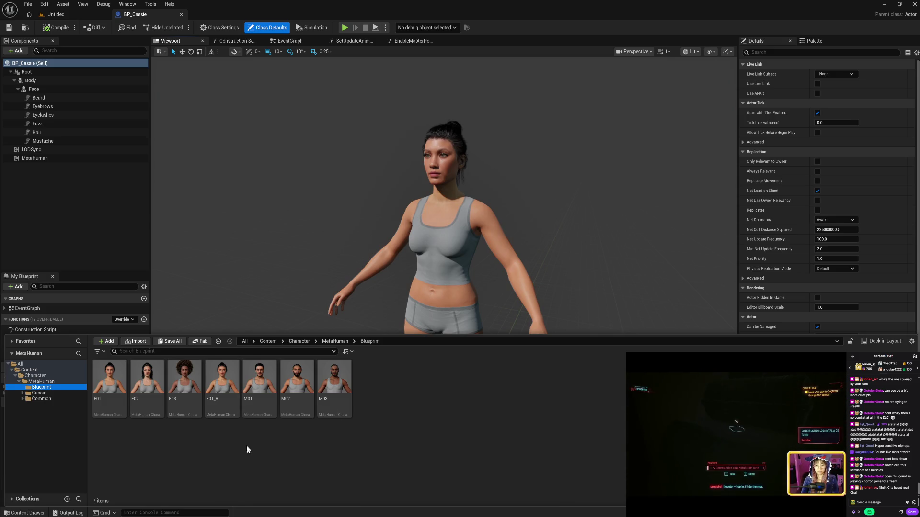
pyautogui.click(231, 406)
# - Load F01_A into the MetaHuman Character editor until its rigged head preview with hair appears
pyautogui.doubleClick(231, 408)
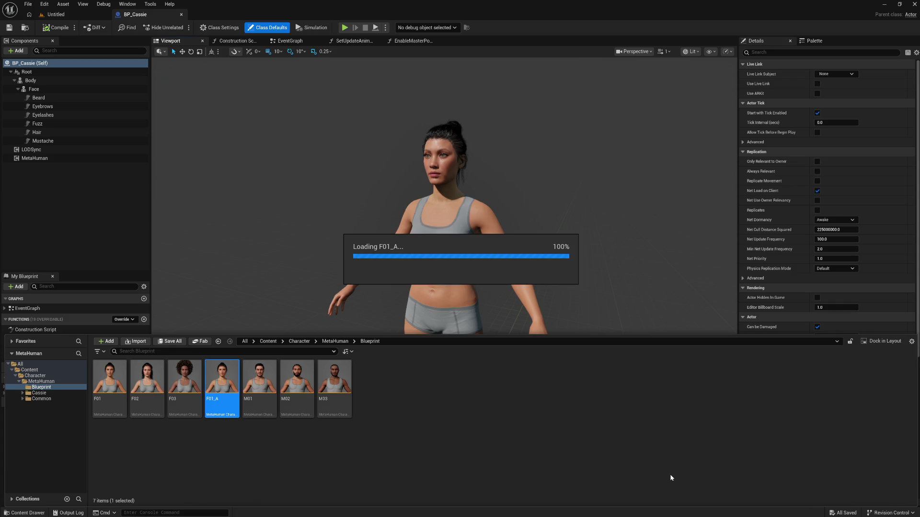
pyautogui.press('super')
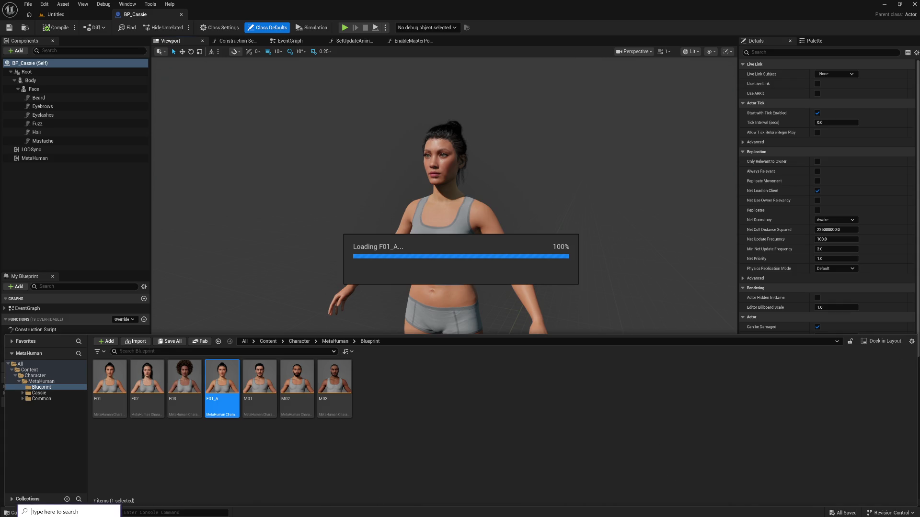
pyautogui.press('Escape')
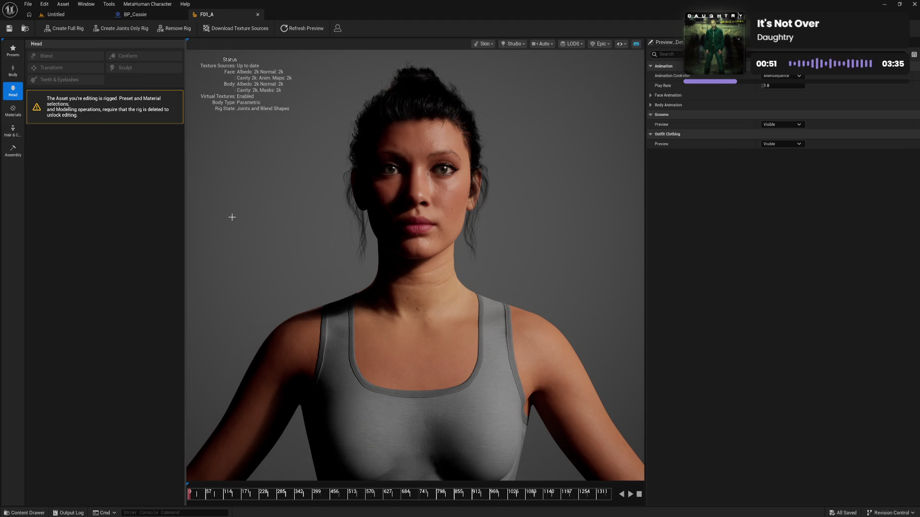
# - Choose the Updo Bun groom from the Hair & Clothing tab's Hair (Groom) grid
pyautogui.moveTo(232, 215)
pyautogui.mouseDown()
pyautogui.moveTo(306, 217)
pyautogui.moveTo(282, 216)
pyautogui.mouseUp()
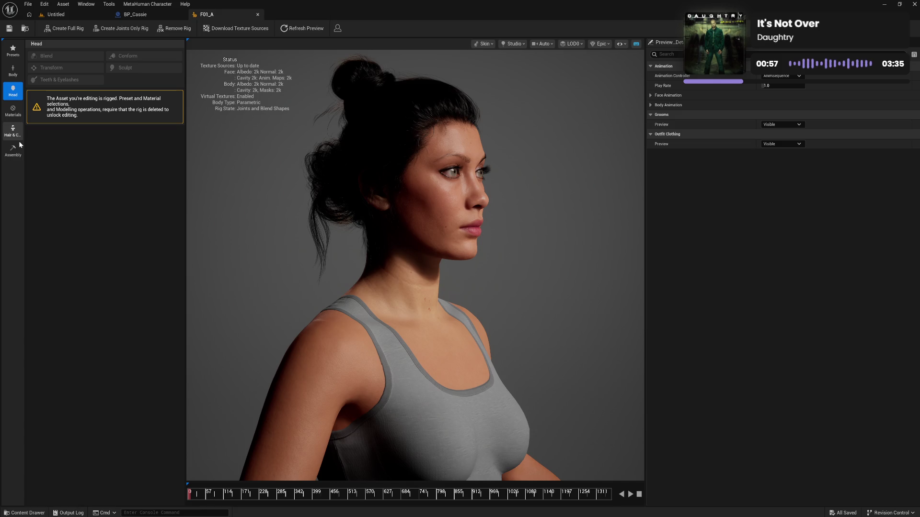
pyautogui.click(20, 141)
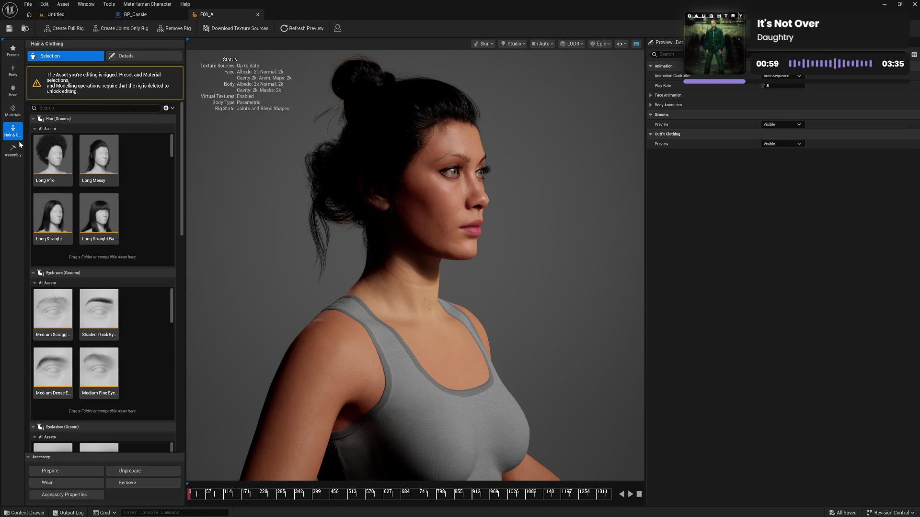
pyautogui.scroll(-3, 161, 189)
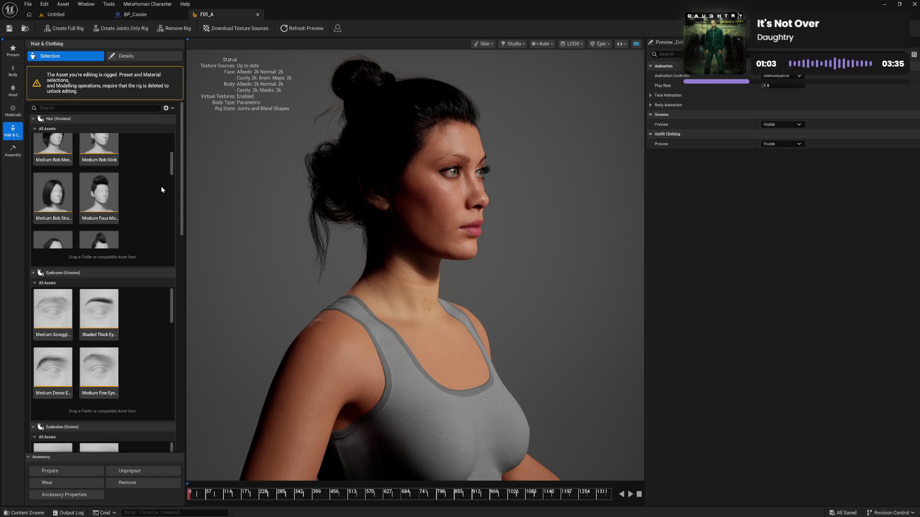
pyautogui.scroll(-4, 161, 190)
pyautogui.scroll(-5, 161, 190)
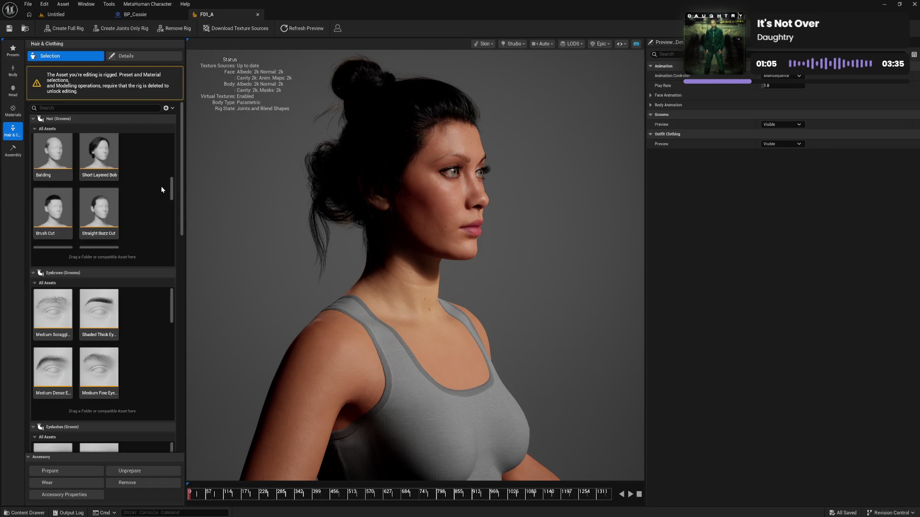
pyautogui.scroll(-5, 162, 190)
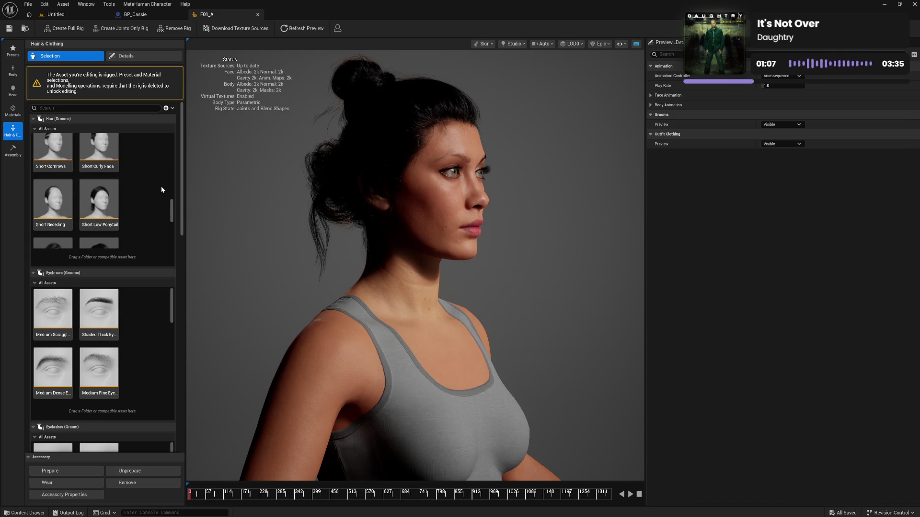
pyautogui.scroll(-4, 161, 189)
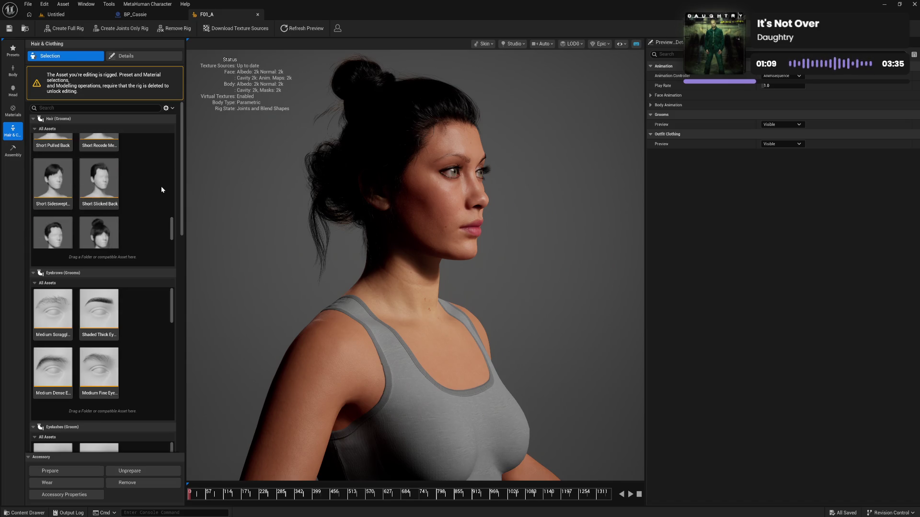
pyautogui.scroll(-2, 161, 190)
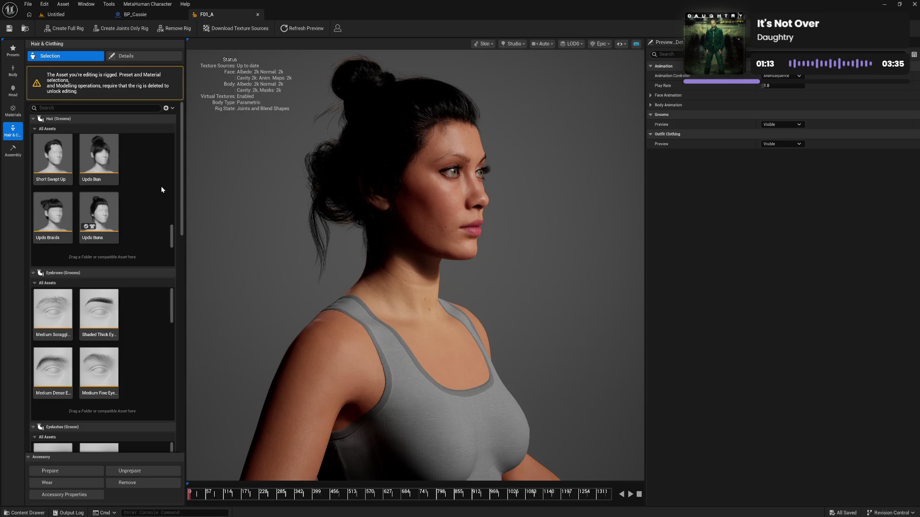
pyautogui.click(111, 181)
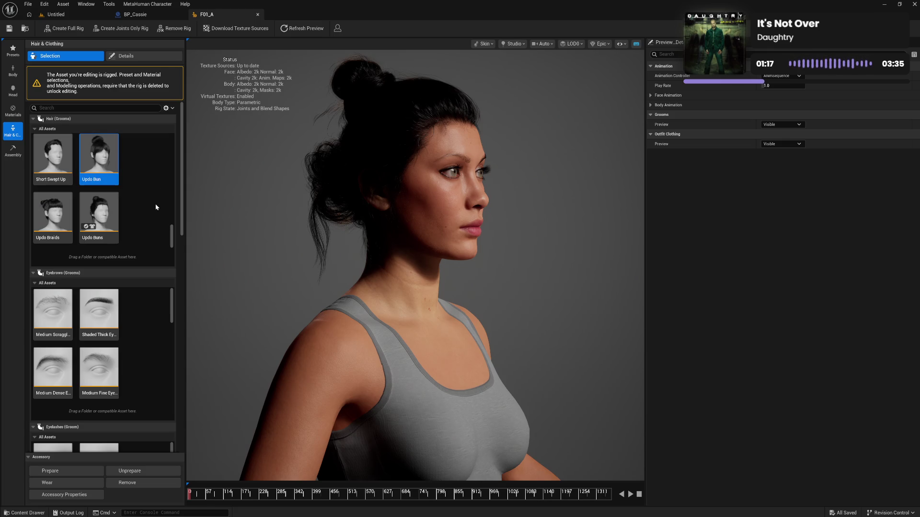